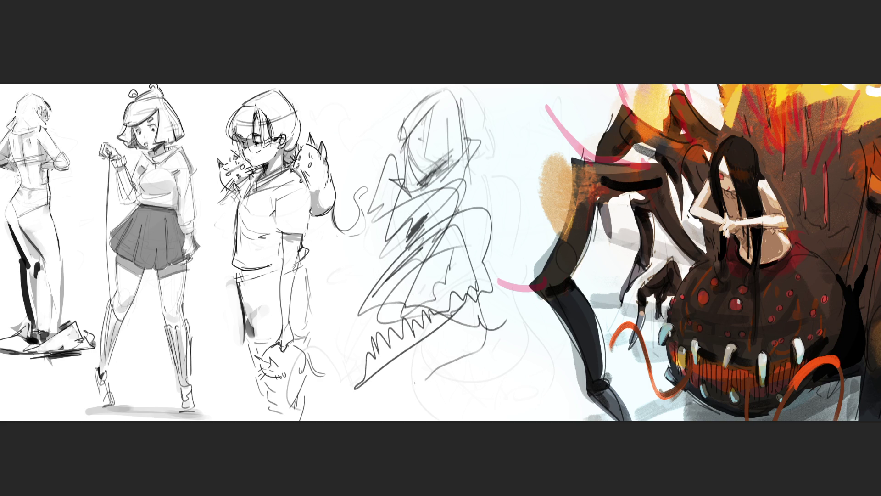
Scribble loose gesture lines with a zigzag lower edge over the faint fourth sketch
mouse_move(398, 220)
mouse_down()
mouse_move(346, 271)
mouse_move(494, 198)
mouse_move(534, 253)
mouse_up()
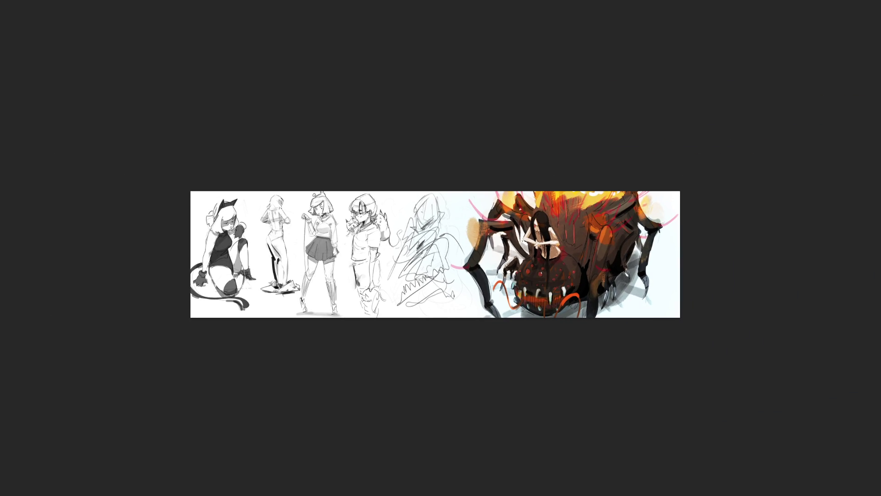
Stretch the whole lineup strip wider with a free transform
key(ctrl+t)
drag(684, 253, 708, 253)
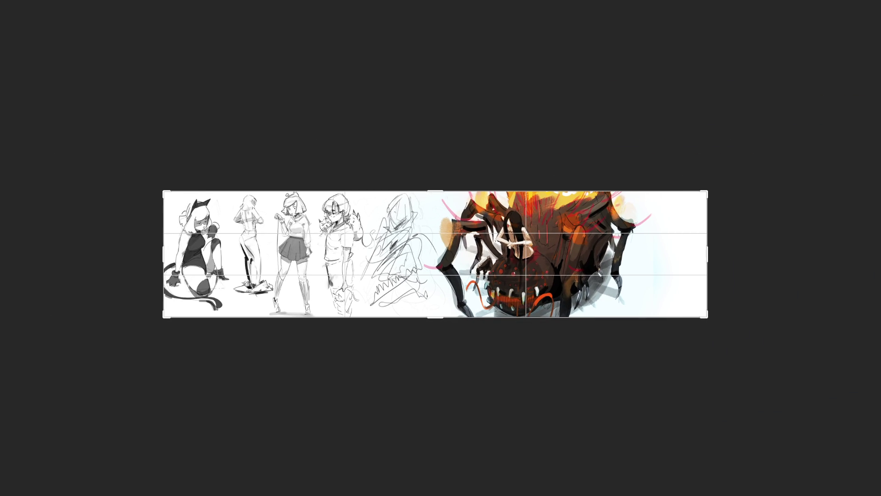
key(Return)
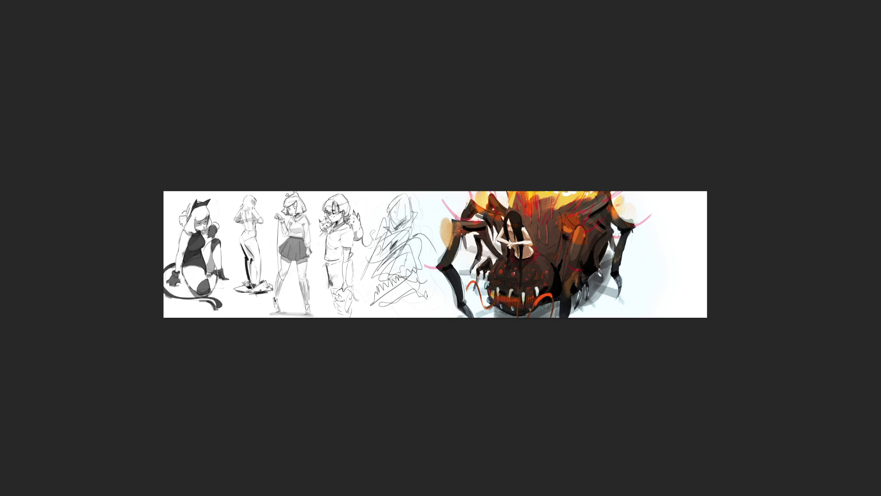
Shift the spider painting about 90 px to the right
key(ctrl+t)
drag(558, 246, 612, 246)
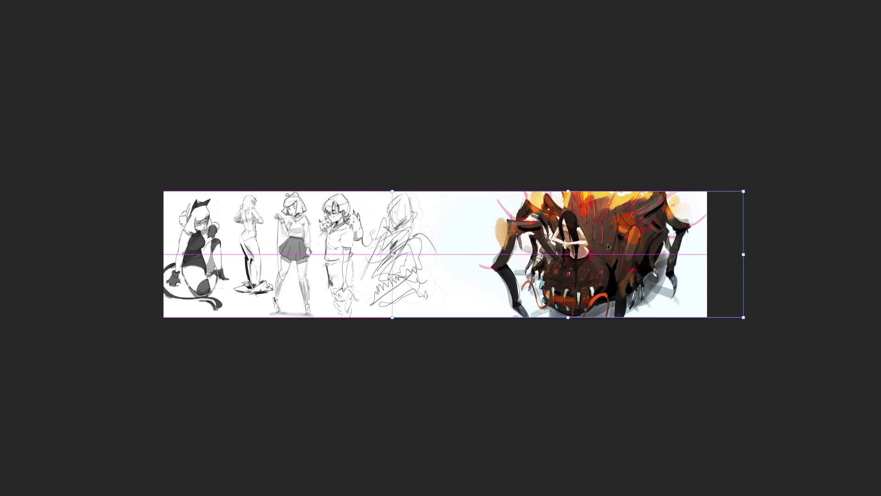
key(Return)
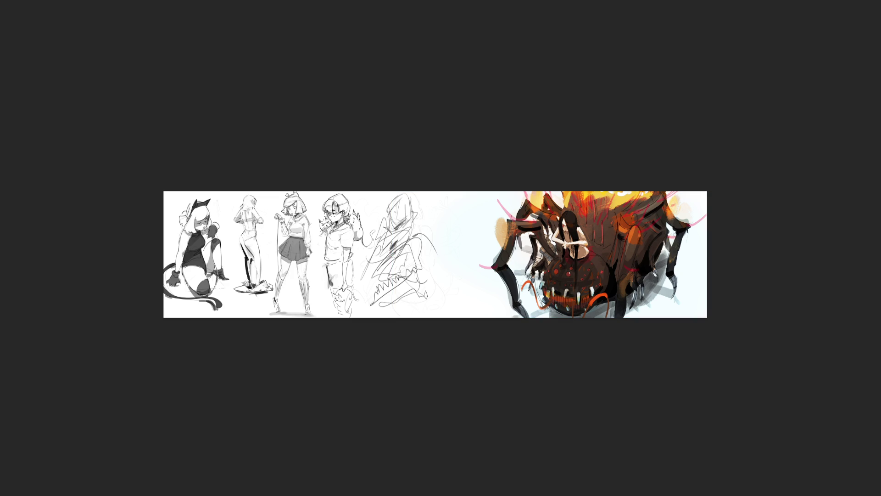
Slide the beret girl sketch left into the gap beside the spider painting
key(ctrl+t)
key(Escape)
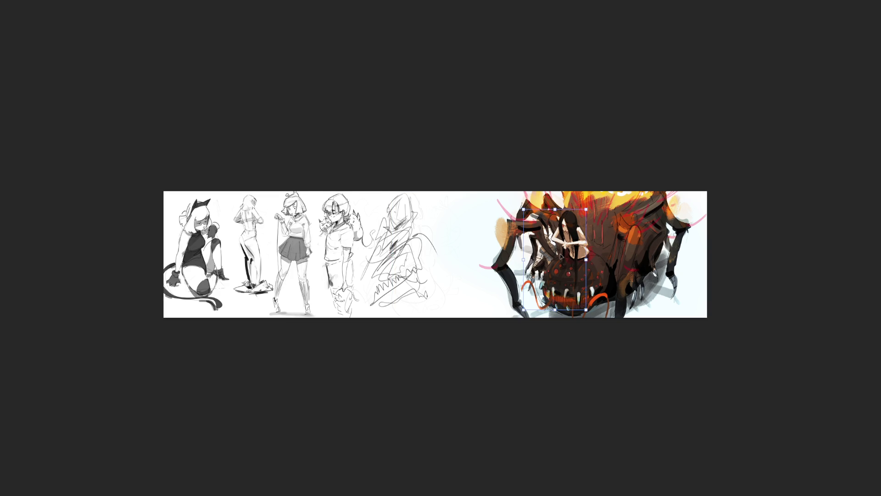
click(545, 252)
drag(544, 251, 475, 248)
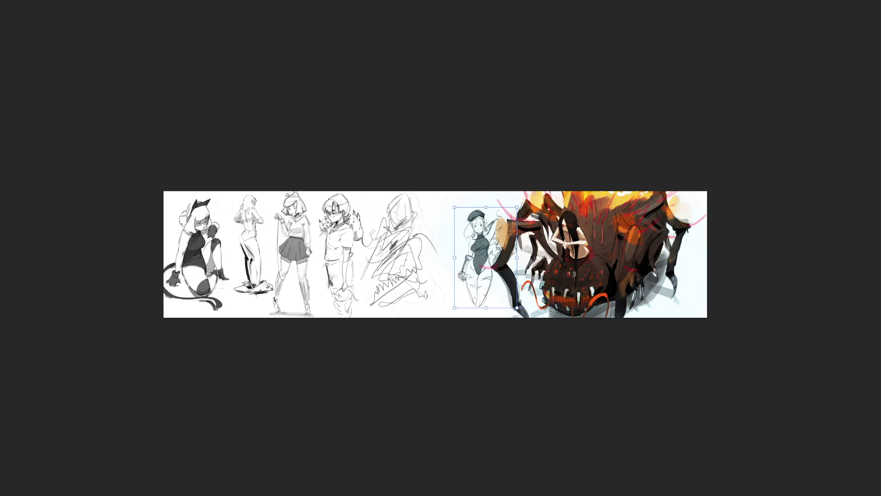
Darken lines on the third figure's lower body and leg, lightening one leg stroke
key(c)
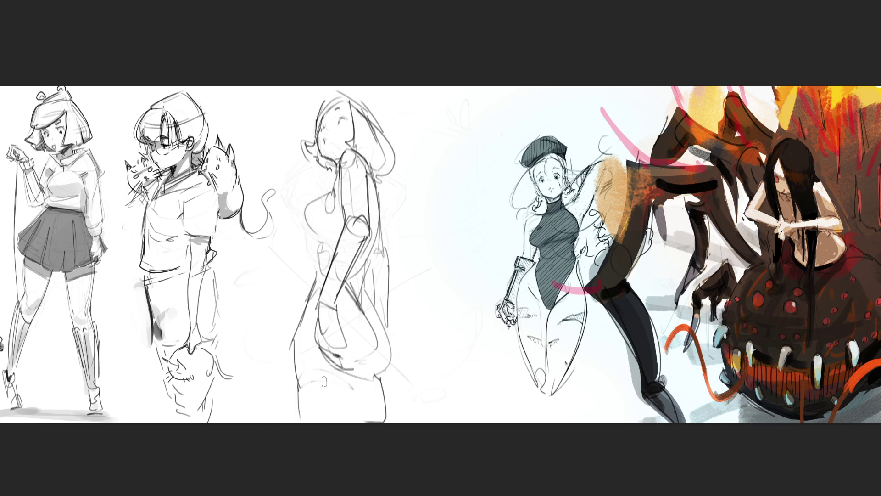
mouse_move(300, 406)
mouse_down()
mouse_move(340, 402)
mouse_move(302, 407)
mouse_up()
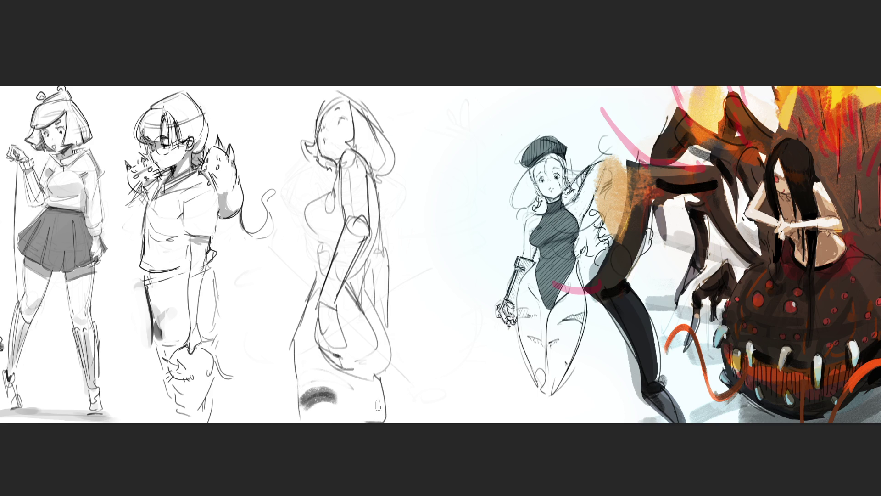
drag(374, 398, 379, 410)
drag(358, 383, 365, 431)
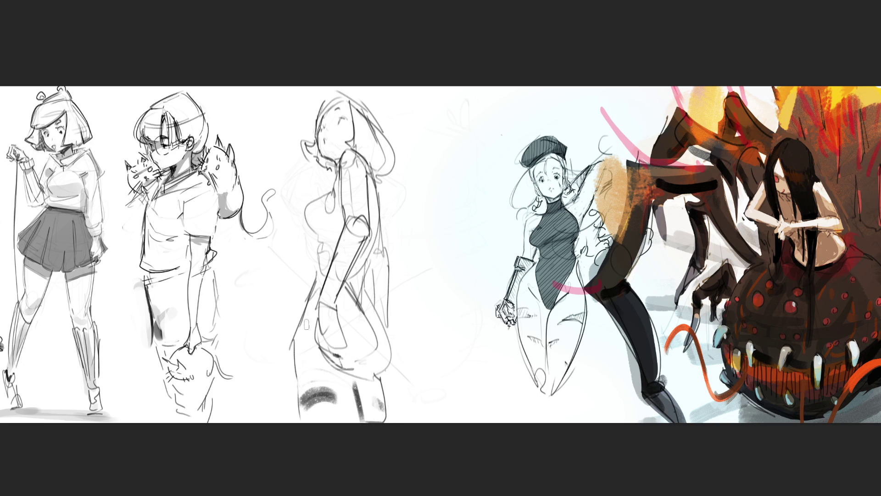
drag(301, 330, 302, 389)
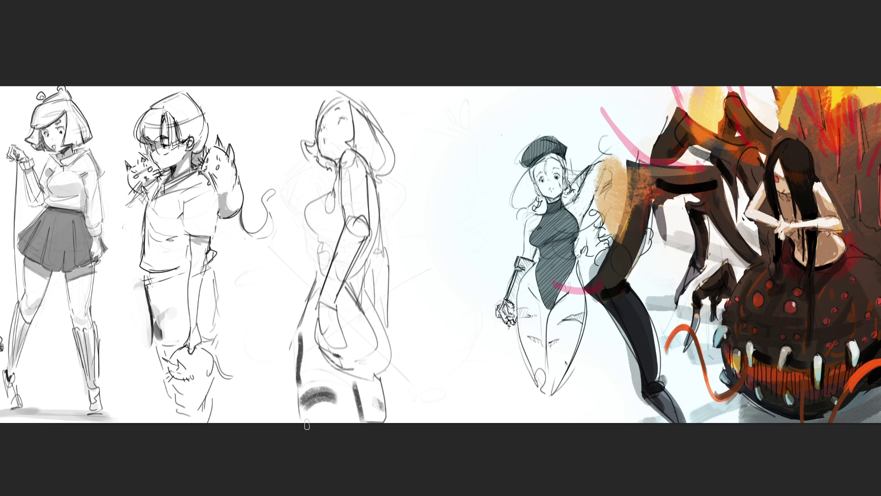
key(ctrl+z)
mouse_move(303, 354)
mouse_down()
mouse_move(303, 330)
mouse_move(301, 381)
mouse_up()
Add darker pencil strokes on the chest, the torso's right side and lower contour
mouse_move(341, 203)
mouse_down()
mouse_move(337, 196)
mouse_move(370, 181)
mouse_move(339, 208)
mouse_move(333, 194)
mouse_move(315, 219)
mouse_move(320, 231)
mouse_move(340, 226)
mouse_move(326, 269)
mouse_up()
drag(341, 230, 353, 281)
drag(378, 202, 358, 279)
drag(376, 232, 363, 307)
drag(342, 278, 362, 311)
drag(372, 249, 368, 309)
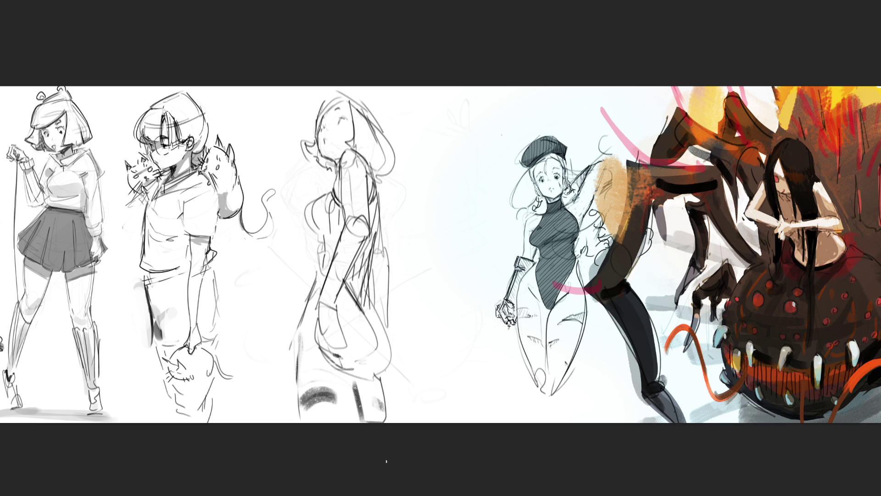
Undo a trial face stroke and nudge the scribble sketch about 90 px right
drag(338, 127, 336, 147)
key(ctrl+z)
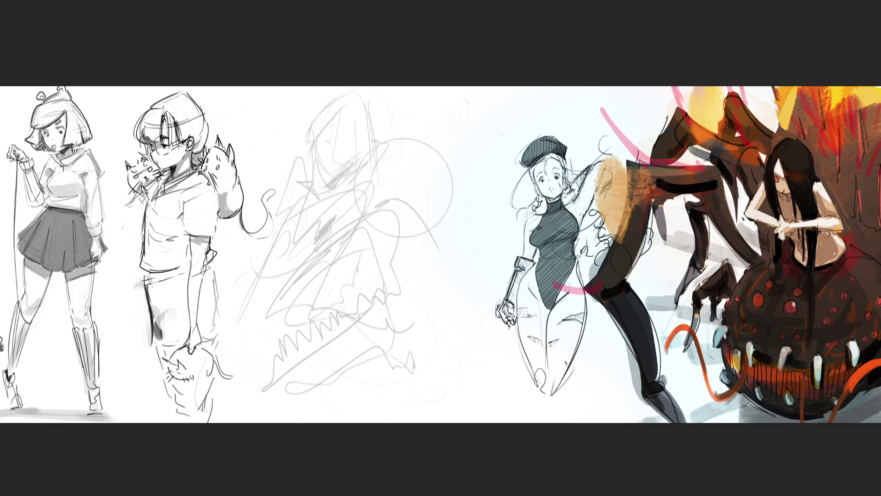
drag(338, 260, 380, 260)
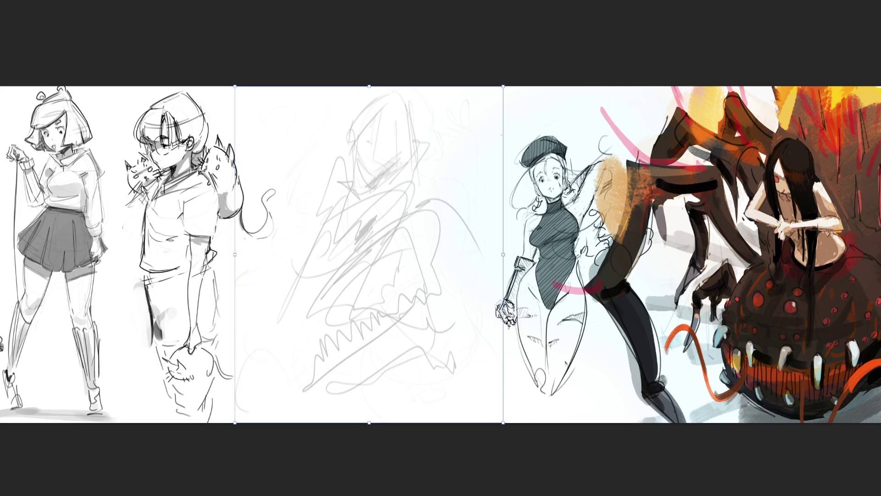
key(Return)
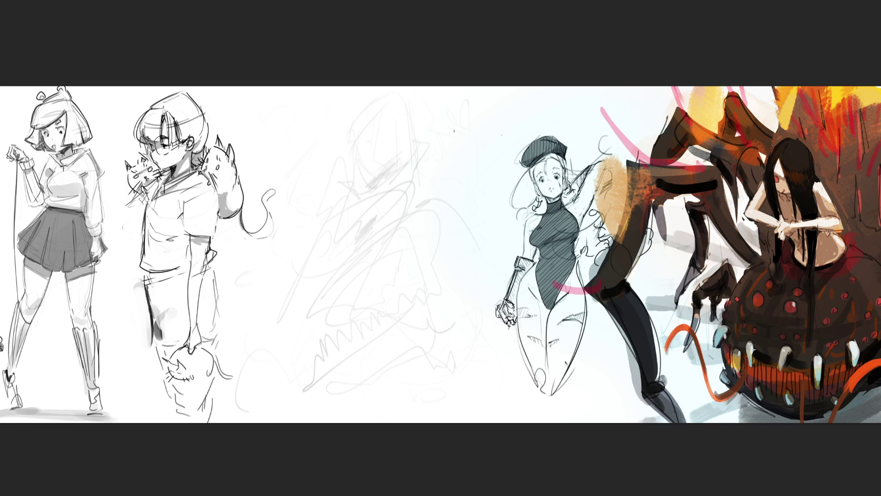
Draw the long drape lines of the raised fan with a curled top and pointed tip
mouse_move(448, 111)
mouse_down()
mouse_move(432, 185)
mouse_move(447, 112)
mouse_move(445, 188)
mouse_move(457, 190)
mouse_move(449, 199)
mouse_move(446, 189)
mouse_move(452, 198)
mouse_up()
drag(453, 122, 465, 210)
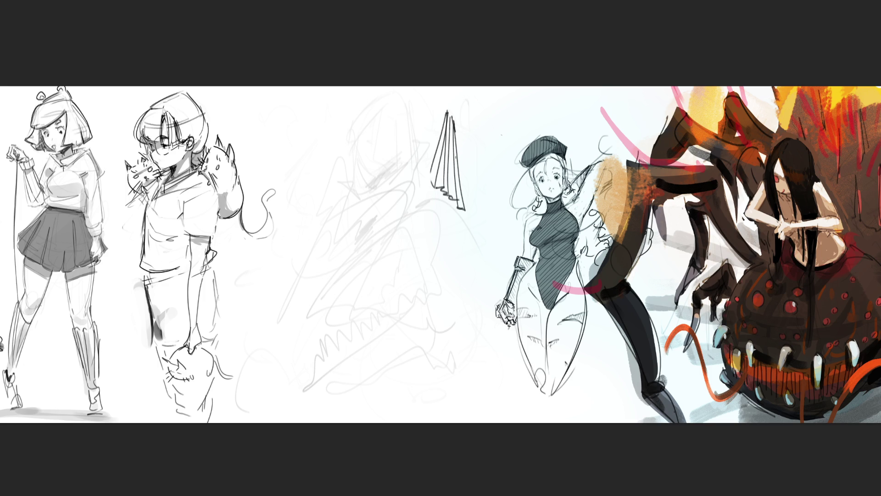
mouse_move(447, 105)
mouse_down()
mouse_move(457, 122)
mouse_move(455, 94)
mouse_move(442, 118)
mouse_move(462, 131)
mouse_move(451, 137)
mouse_move(441, 130)
mouse_up()
drag(454, 200, 460, 207)
drag(456, 134, 463, 197)
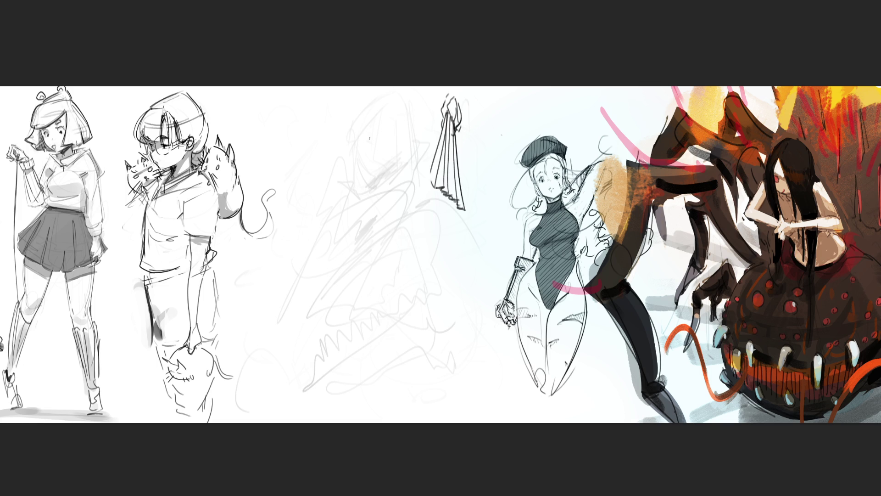
Sketch the eyebrow, eye, nose and mouth on the faint face, undoing stray strokes
drag(366, 136, 396, 140)
drag(396, 139, 391, 171)
key(ctrl+z)
click(383, 148)
drag(379, 146, 383, 146)
key(ctrl+z)
drag(372, 152, 381, 151)
Draw the left cheek and jaw line and the curved hair outline
mouse_move(356, 142)
mouse_down()
mouse_move(368, 169)
mouse_move(386, 104)
mouse_move(351, 142)
mouse_move(378, 98)
mouse_up()
key(ctrl+z)
mouse_move(352, 124)
mouse_down()
mouse_move(381, 94)
mouse_move(400, 159)
mouse_up()
mouse_move(393, 97)
mouse_down()
mouse_move(403, 94)
mouse_move(408, 159)
mouse_move(400, 165)
mouse_up()
mouse_move(355, 147)
mouse_down()
mouse_move(353, 171)
mouse_move(375, 190)
mouse_move(357, 209)
mouse_move(351, 202)
mouse_up()
Sketch the collar under the chin and the sleeve curve beside the raised fan
drag(408, 163, 367, 215)
drag(404, 172, 396, 185)
mouse_move(418, 157)
mouse_down()
mouse_move(411, 193)
mouse_move(410, 166)
mouse_up()
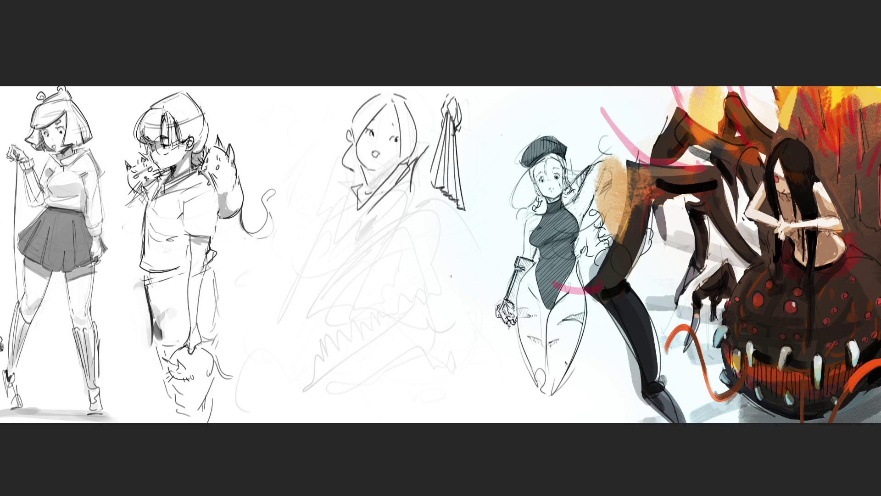
mouse_move(463, 106)
mouse_down()
mouse_move(461, 123)
mouse_move(488, 122)
mouse_move(495, 163)
mouse_up()
mouse_move(490, 113)
mouse_down()
mouse_move(508, 174)
mouse_move(439, 227)
mouse_up()
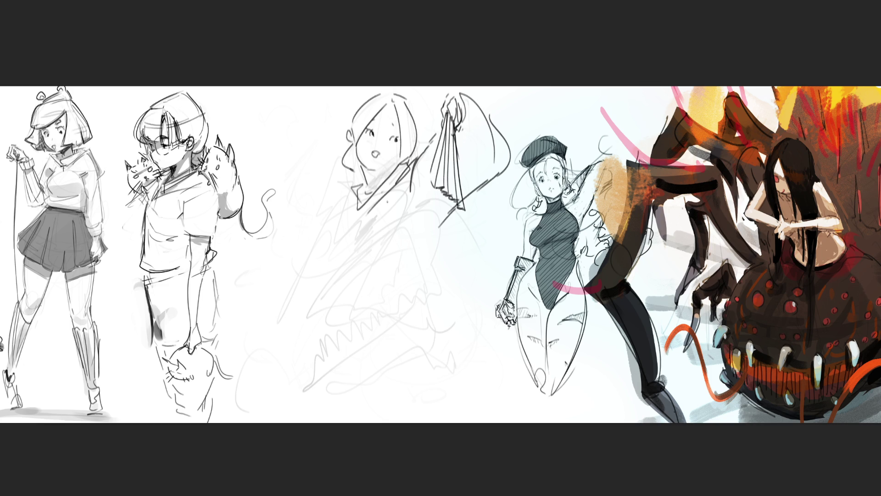
Draw the kimono collar, shoulder and arm line, and diagonal lines across the lower body
mouse_move(377, 205)
mouse_down()
mouse_move(358, 218)
mouse_move(358, 200)
mouse_move(347, 210)
mouse_move(358, 187)
mouse_move(338, 240)
mouse_up()
mouse_move(362, 210)
mouse_down()
mouse_move(335, 260)
mouse_move(341, 272)
mouse_move(406, 233)
mouse_up()
mouse_move(348, 273)
mouse_down()
mouse_move(409, 247)
mouse_move(407, 239)
mouse_move(380, 241)
mouse_up()
mouse_move(374, 243)
mouse_down()
mouse_move(447, 220)
mouse_move(416, 249)
mouse_up()
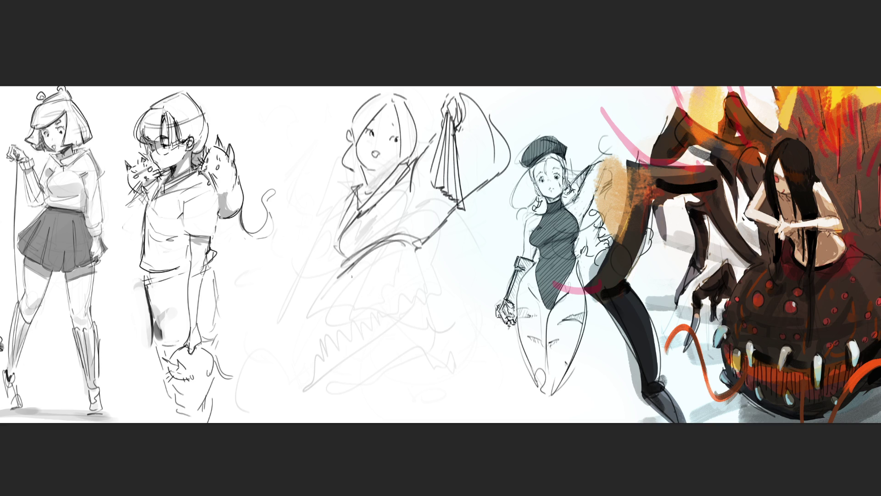
mouse_move(345, 273)
mouse_down()
mouse_move(311, 245)
mouse_move(295, 319)
mouse_move(347, 272)
mouse_move(408, 292)
mouse_up()
drag(334, 254, 433, 296)
drag(426, 250, 455, 296)
mouse_move(309, 324)
mouse_down()
mouse_move(457, 306)
mouse_move(446, 311)
mouse_up()
Outline the angled sleeve left of the figure and hatch stripes into it
mouse_move(306, 252)
mouse_down()
mouse_move(287, 249)
mouse_move(276, 288)
mouse_up()
mouse_move(276, 228)
mouse_down()
mouse_move(277, 239)
mouse_move(305, 255)
mouse_up()
drag(278, 290, 298, 288)
drag(274, 238, 277, 260)
mouse_move(278, 249)
mouse_down()
mouse_move(281, 281)
mouse_move(286, 275)
mouse_up()
drag(282, 274, 284, 289)
drag(293, 255, 297, 289)
drag(305, 258, 305, 281)
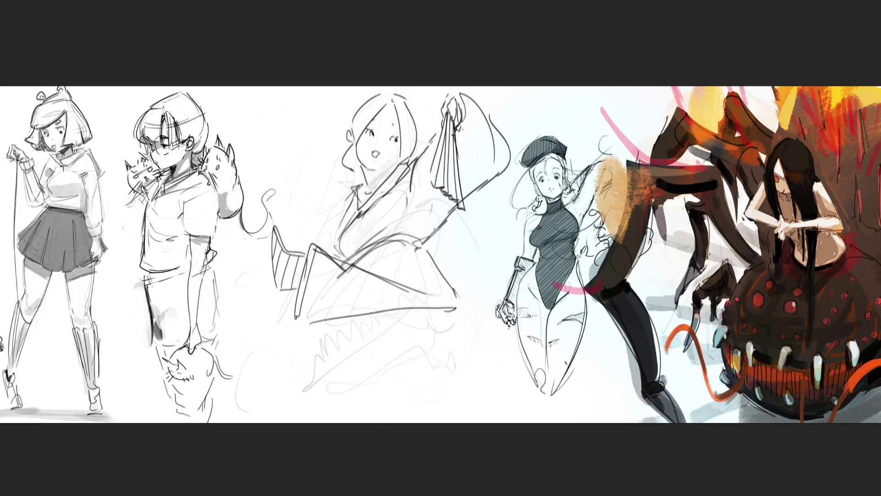
Darken the kimono collar and draw the left and right leg lines below the body
drag(349, 200, 336, 234)
drag(356, 317, 372, 361)
drag(380, 318, 382, 329)
drag(373, 359, 421, 412)
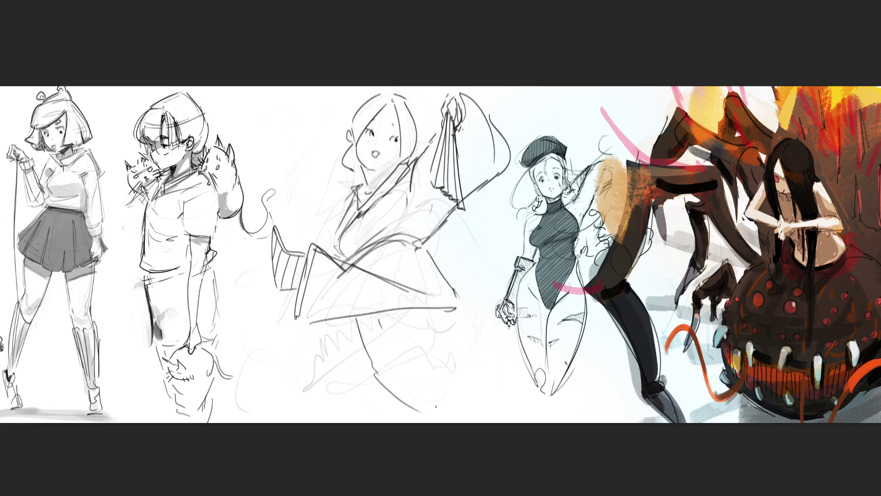
drag(440, 317, 446, 381)
mouse_move(447, 311)
mouse_down()
mouse_move(449, 323)
mouse_move(512, 369)
mouse_up()
drag(374, 372, 374, 418)
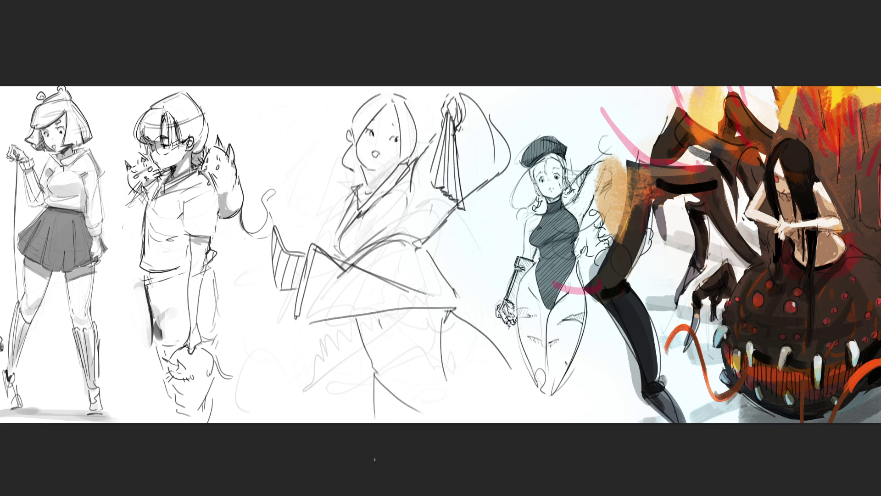
drag(463, 368, 453, 404)
Sketch wavy strokes beside the mouth and chin, undoing the stray arcs left of the face
drag(362, 172, 331, 182)
mouse_move(326, 168)
mouse_down()
mouse_move(321, 148)
mouse_move(325, 155)
mouse_up()
mouse_move(302, 144)
mouse_down()
mouse_move(312, 140)
mouse_move(278, 173)
mouse_up()
key(ctrl+z)
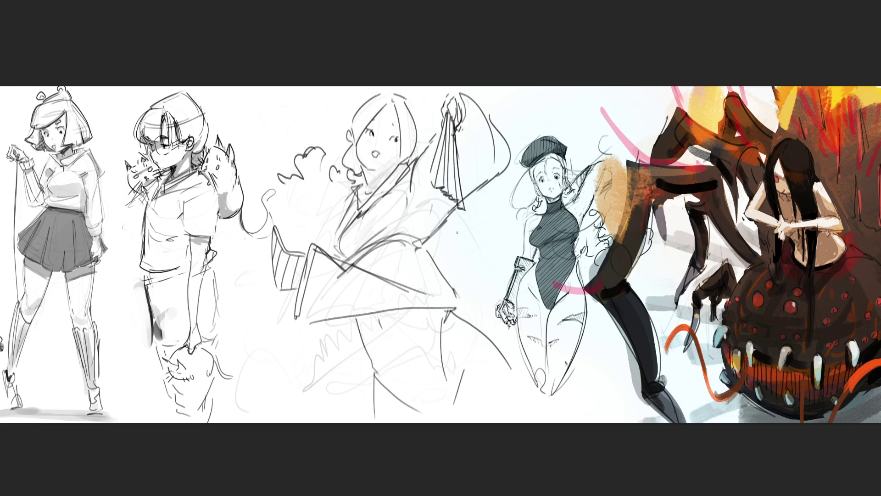
Draw the diagonal shoulder line, a rounded hand with curled finger, and block lines by the face
drag(351, 194, 317, 228)
drag(321, 227, 305, 240)
drag(263, 271, 267, 310)
mouse_move(264, 271)
mouse_down()
mouse_move(264, 282)
mouse_move(263, 249)
mouse_move(271, 277)
mouse_move(262, 281)
mouse_move(266, 247)
mouse_move(303, 195)
mouse_move(281, 240)
mouse_up()
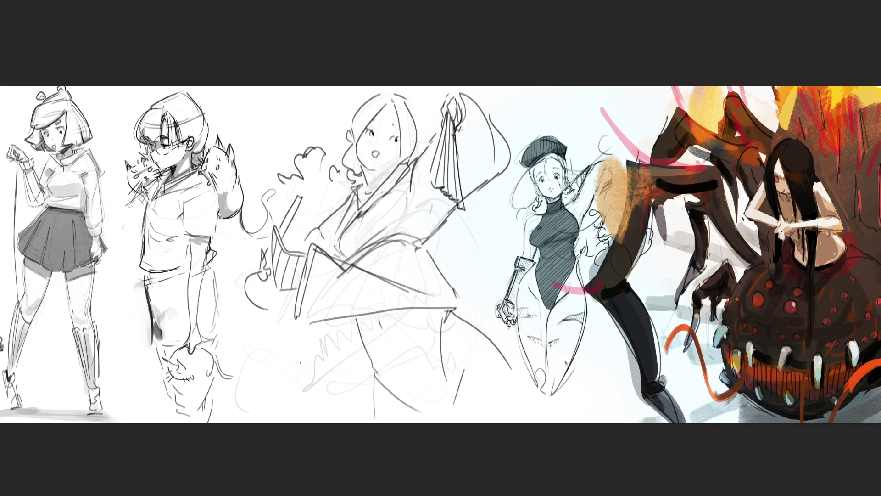
drag(305, 195, 284, 247)
Sketch the box at the bottom with its top edge, short lines and first slats, redoing misplaced strokes
mouse_move(315, 412)
mouse_down()
mouse_move(320, 398)
mouse_move(340, 411)
mouse_move(325, 387)
mouse_up()
key(ctrl+z)
mouse_move(320, 386)
mouse_down()
mouse_move(347, 391)
mouse_move(303, 411)
mouse_move(473, 420)
mouse_up()
drag(335, 392, 446, 371)
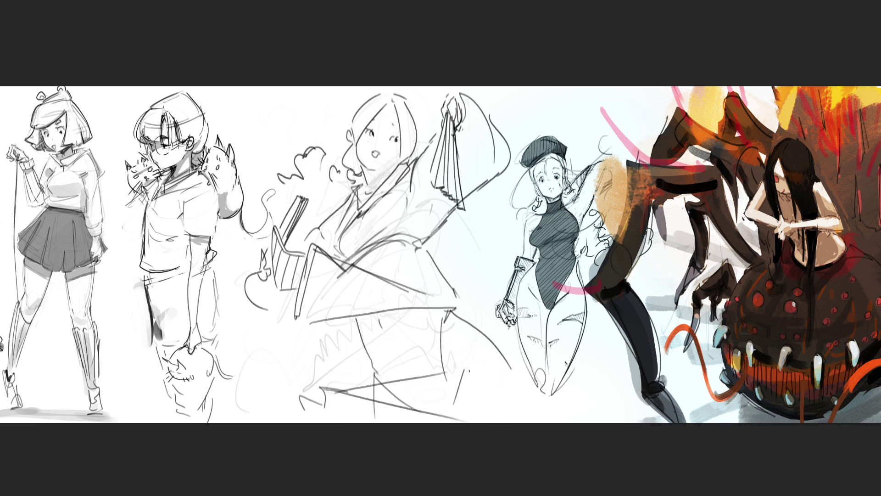
drag(297, 377, 360, 370)
mouse_move(314, 351)
mouse_down()
mouse_move(306, 372)
mouse_move(353, 342)
mouse_move(367, 354)
mouse_up()
mouse_move(363, 350)
mouse_down()
mouse_move(387, 361)
mouse_move(456, 313)
mouse_up()
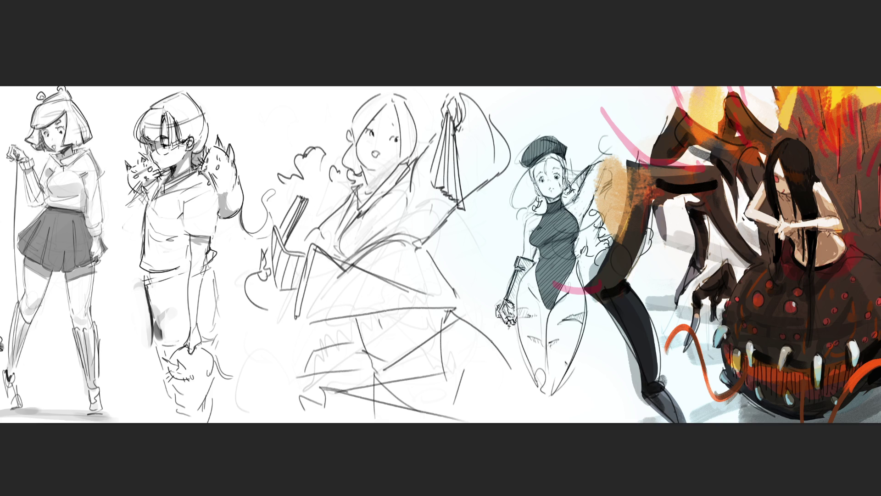
key(ctrl+z)
mouse_move(365, 360)
mouse_down()
mouse_move(455, 312)
mouse_move(527, 386)
mouse_move(511, 423)
mouse_move(527, 423)
mouse_up()
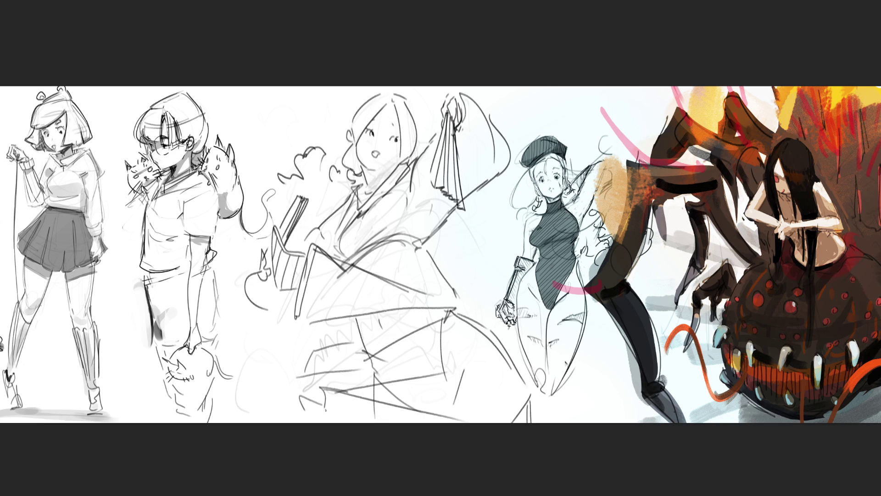
mouse_move(306, 398)
mouse_down()
mouse_move(310, 422)
mouse_move(327, 422)
mouse_up()
Add three more vertical slats to the bottom box and erase the V-shaped junction
drag(334, 389, 339, 423)
drag(349, 397, 351, 422)
mouse_move(361, 399)
mouse_down()
mouse_move(359, 423)
mouse_move(372, 422)
mouse_up()
mouse_move(346, 275)
mouse_down()
mouse_move(335, 264)
mouse_move(342, 269)
mouse_up()
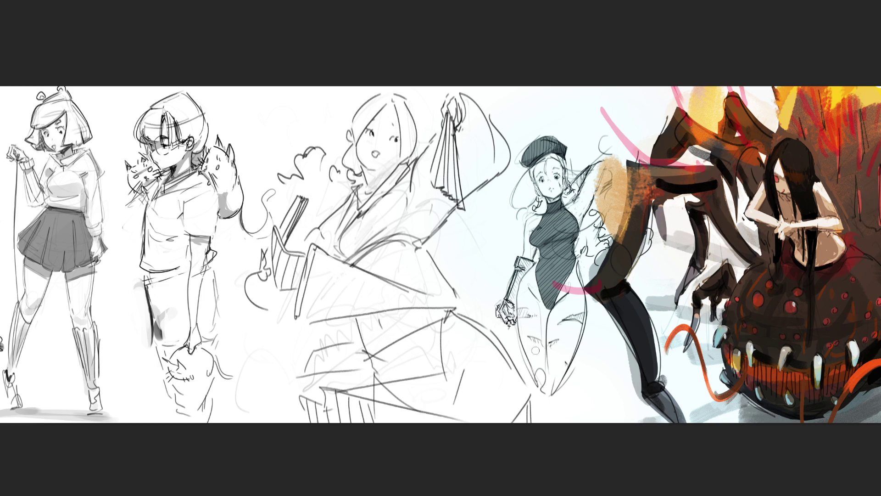
Paint grey shading under the chin, on the left block, under the arm, on the hand and chest
mouse_move(366, 176)
mouse_down()
mouse_move(370, 184)
mouse_move(396, 161)
mouse_move(368, 173)
mouse_move(376, 177)
mouse_move(365, 192)
mouse_up()
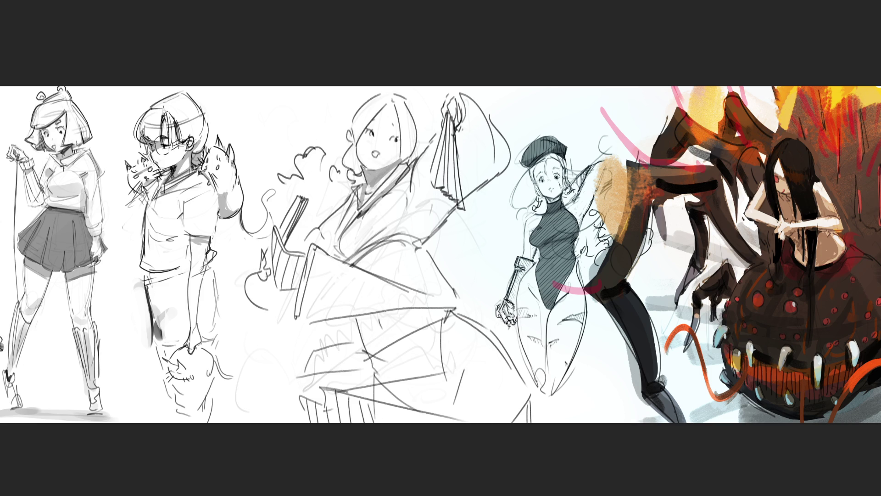
mouse_move(362, 166)
mouse_down()
mouse_move(370, 184)
mouse_move(397, 164)
mouse_move(406, 170)
mouse_up()
mouse_move(277, 231)
mouse_down()
mouse_move(293, 285)
mouse_move(293, 262)
mouse_move(300, 270)
mouse_move(288, 259)
mouse_up()
mouse_move(298, 202)
mouse_down()
mouse_move(281, 244)
mouse_move(289, 225)
mouse_up()
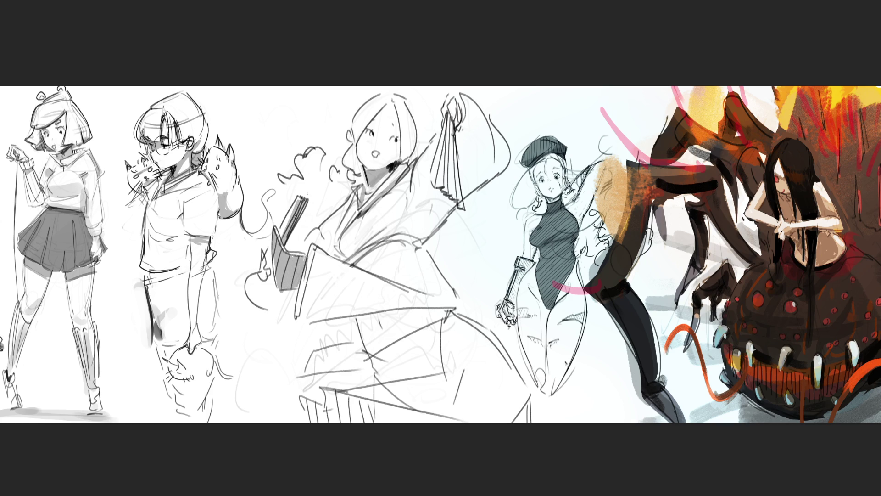
mouse_move(346, 231)
mouse_down()
mouse_move(328, 241)
mouse_move(333, 229)
mouse_move(325, 253)
mouse_up()
mouse_move(269, 274)
mouse_down()
mouse_move(253, 291)
mouse_move(274, 305)
mouse_move(282, 294)
mouse_up()
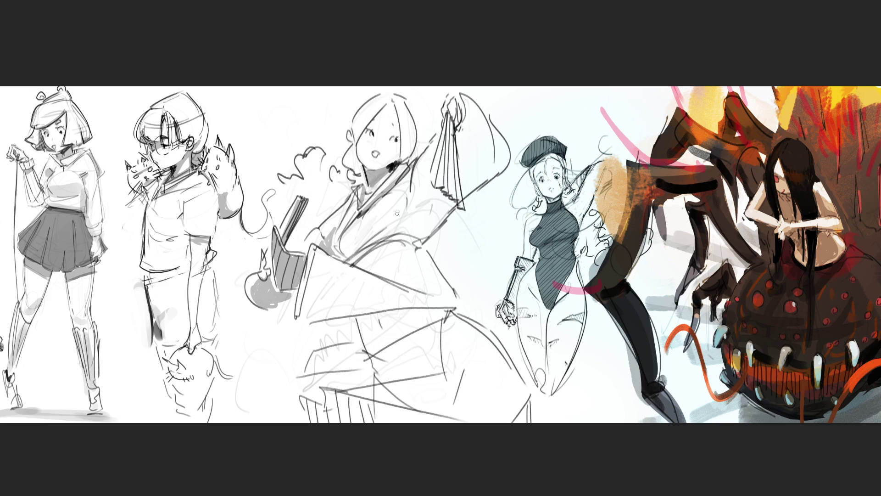
mouse_move(347, 242)
mouse_down()
mouse_move(334, 260)
mouse_move(384, 221)
mouse_move(410, 218)
mouse_move(408, 197)
mouse_move(429, 226)
mouse_move(438, 196)
mouse_move(429, 216)
mouse_move(403, 231)
mouse_move(439, 198)
mouse_up()
Shade grey beside the fan, across the skirt and between the bottom slats
mouse_move(477, 149)
mouse_down()
mouse_move(463, 134)
mouse_move(503, 166)
mouse_move(479, 153)
mouse_move(463, 213)
mouse_up()
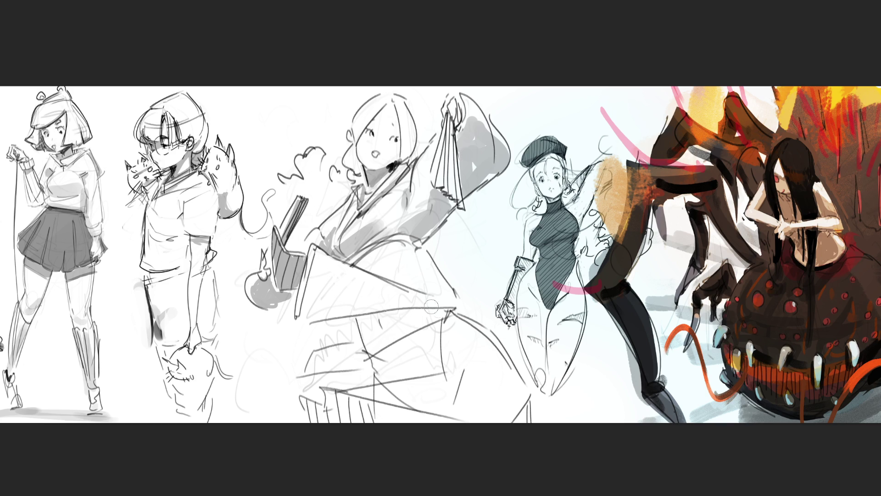
mouse_move(357, 260)
mouse_down()
mouse_move(403, 262)
mouse_move(374, 275)
mouse_move(444, 312)
mouse_up()
mouse_move(412, 284)
mouse_down()
mouse_move(435, 295)
mouse_move(438, 369)
mouse_move(303, 391)
mouse_move(321, 349)
mouse_move(365, 370)
mouse_move(319, 378)
mouse_move(358, 365)
mouse_move(367, 321)
mouse_move(431, 316)
mouse_move(369, 339)
mouse_move(380, 369)
mouse_move(444, 325)
mouse_up()
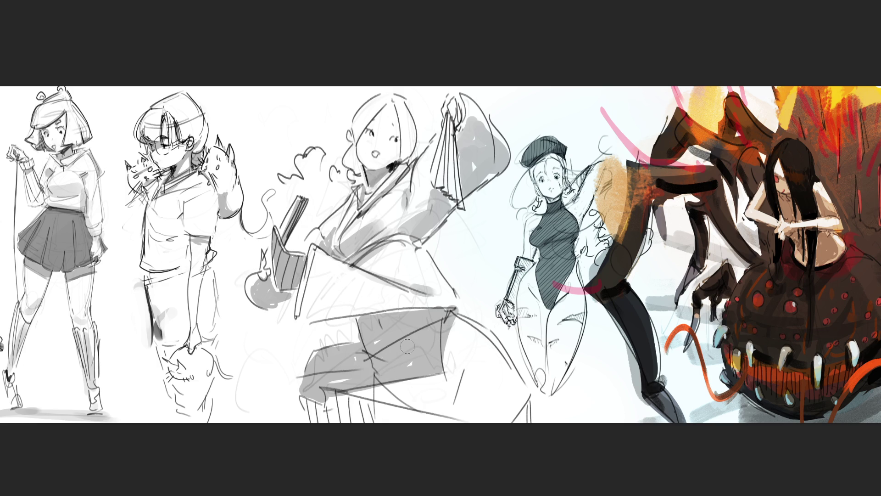
mouse_move(368, 413)
mouse_down()
mouse_move(337, 406)
mouse_move(317, 418)
mouse_move(373, 410)
mouse_move(439, 423)
mouse_up()
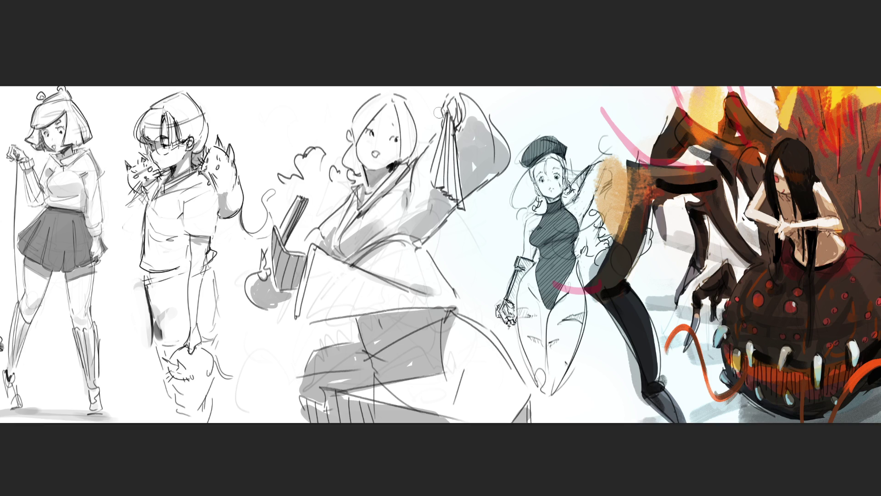
Darken the fan's left and right edges and the book spine
drag(447, 113, 432, 186)
drag(446, 137, 433, 186)
drag(450, 113, 432, 185)
drag(438, 154, 430, 180)
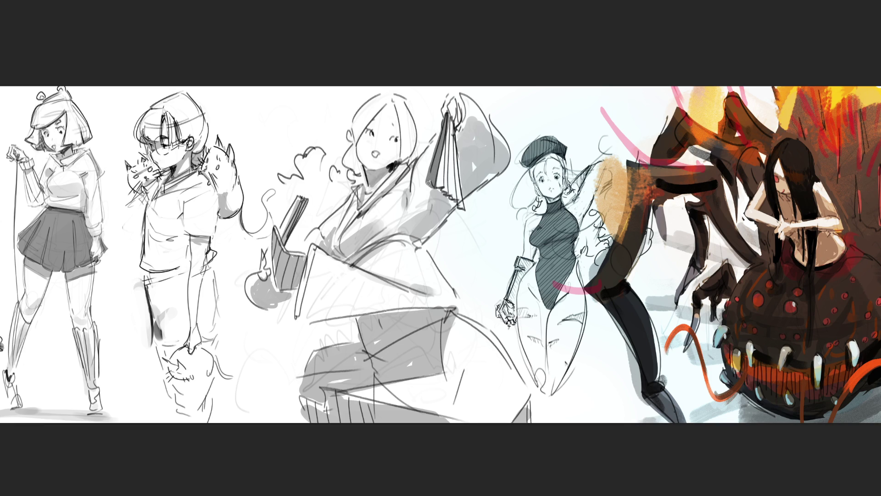
drag(454, 133, 463, 208)
mouse_move(454, 128)
mouse_down()
mouse_move(465, 212)
mouse_move(463, 194)
mouse_up()
mouse_move(297, 198)
mouse_down()
mouse_move(269, 266)
mouse_move(292, 231)
mouse_move(289, 241)
mouse_up()
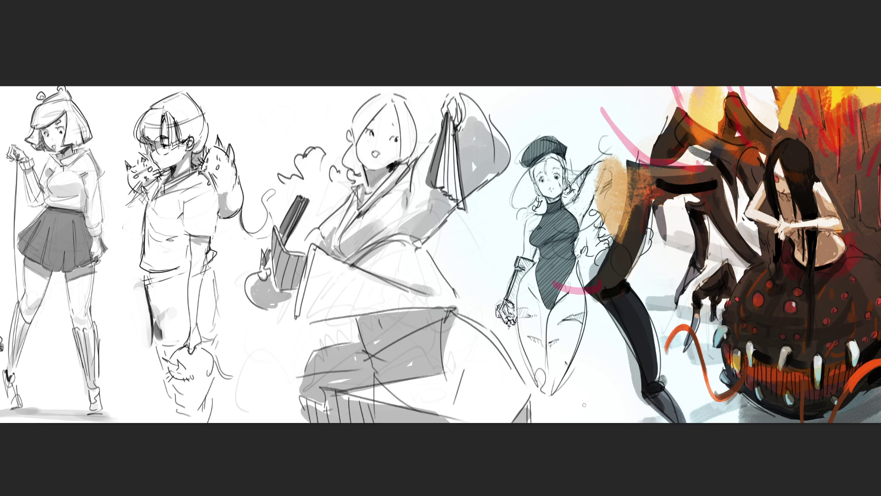
Sketch a hatched hat on the head, redrawing a bent stroke
mouse_move(319, 108)
mouse_down()
mouse_move(345, 127)
mouse_move(367, 95)
mouse_move(326, 108)
mouse_move(350, 123)
mouse_up()
key(ctrl+z)
mouse_move(355, 93)
mouse_down()
mouse_move(357, 104)
mouse_move(376, 94)
mouse_move(415, 115)
mouse_up()
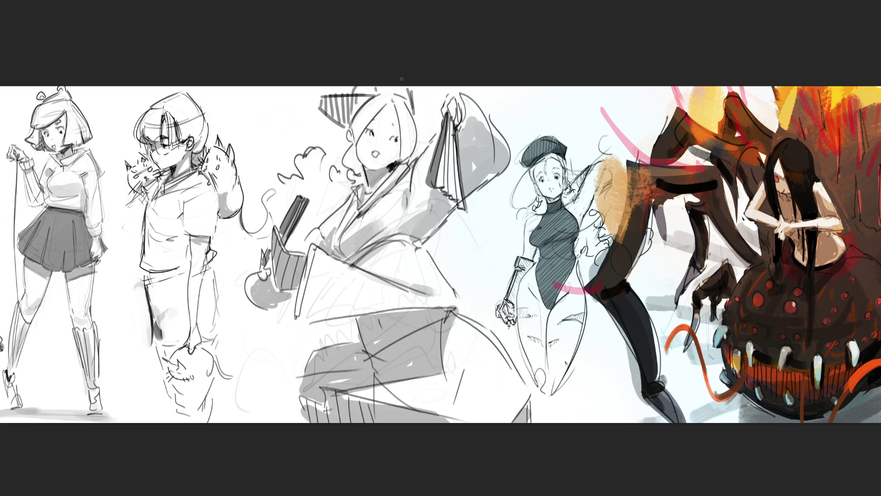
Try shading the hair, hat and an eyebrow, undoing each
mouse_move(372, 102)
mouse_down()
mouse_move(352, 154)
mouse_move(354, 138)
mouse_up()
mouse_move(372, 94)
mouse_down()
mouse_move(353, 124)
mouse_move(322, 110)
mouse_move(342, 108)
mouse_move(329, 127)
mouse_move(373, 97)
mouse_up()
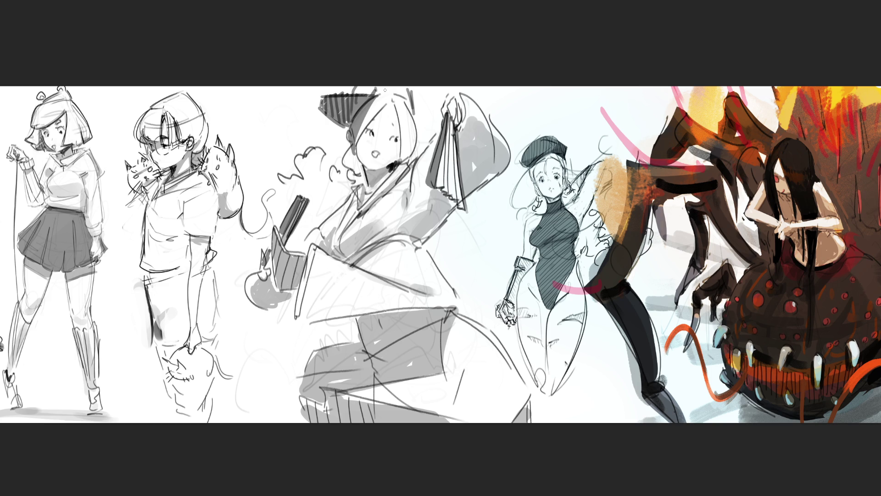
key(ctrl+z)
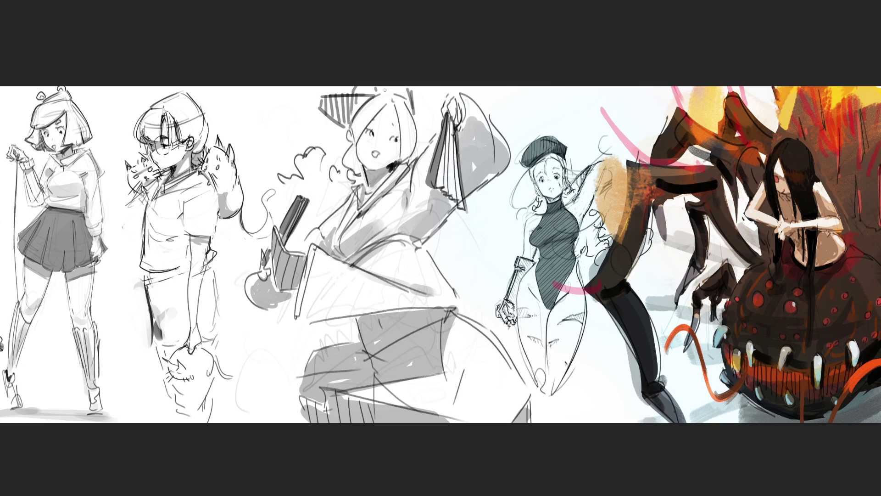
drag(374, 120, 397, 130)
key(ctrl+z)
Shade around the right eye, blush both cheeks and lighten below the mouth
mouse_move(394, 132)
mouse_down()
mouse_move(399, 143)
mouse_move(378, 156)
mouse_up()
mouse_move(397, 145)
mouse_down()
mouse_move(390, 161)
mouse_move(391, 147)
mouse_up()
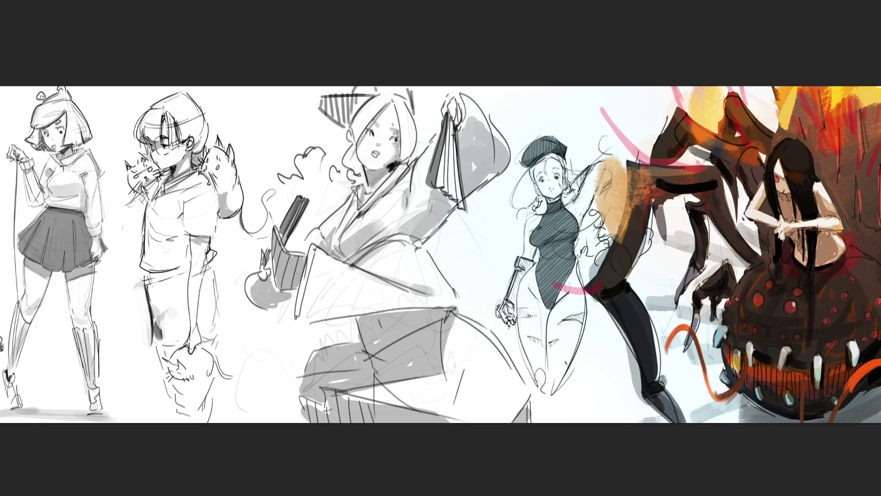
drag(392, 146, 375, 141)
drag(388, 150, 381, 167)
Lasso the seated figure's legs, then scale them smaller and move them up and right
mouse_move(544, 420)
mouse_down()
mouse_move(541, 392)
mouse_move(493, 322)
mouse_move(402, 311)
mouse_move(324, 342)
mouse_move(234, 420)
mouse_up()
key(ctrl+t)
mouse_move(515, 376)
mouse_down()
mouse_move(528, 370)
mouse_move(511, 375)
mouse_up()
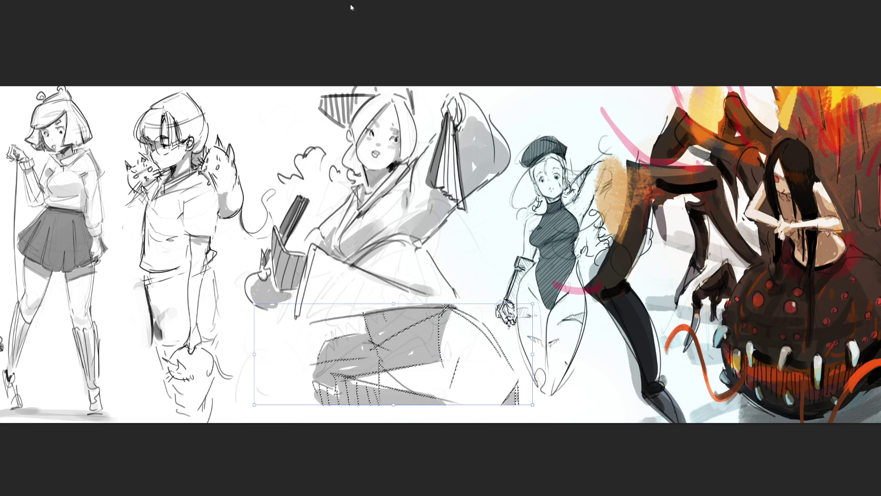
mouse_move(533, 355)
mouse_down()
mouse_move(519, 354)
mouse_move(514, 342)
mouse_up()
key(Return)
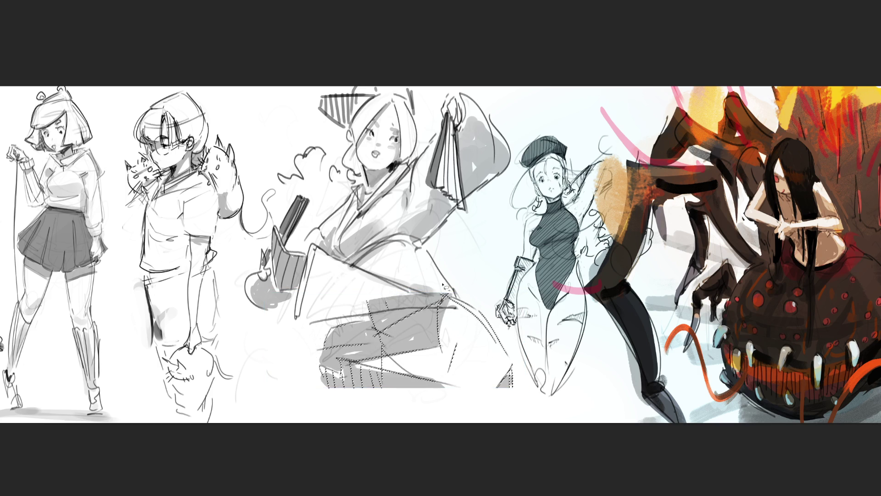
key(ctrl+d)
Erase the stray strokes across her lap with a widening lasso selection
mouse_move(425, 305)
mouse_down()
mouse_move(380, 308)
mouse_move(353, 293)
mouse_move(436, 295)
mouse_up()
key(Delete)
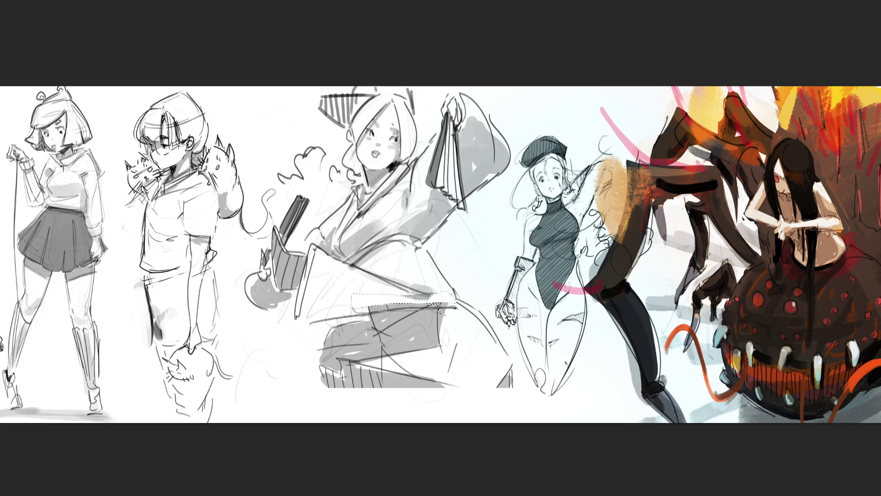
mouse_move(390, 300)
mouse_down()
mouse_move(353, 275)
mouse_move(324, 303)
mouse_move(391, 307)
mouse_up()
key(Delete)
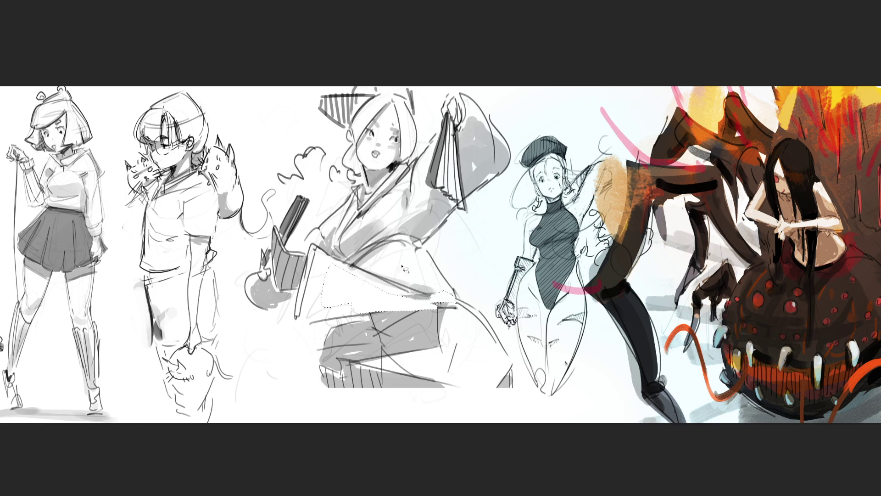
drag(376, 257, 390, 276)
key(Delete)
mouse_move(348, 298)
mouse_down()
mouse_move(321, 280)
mouse_move(312, 308)
mouse_move(339, 312)
mouse_up()
key(Delete)
key(ctrl+d)
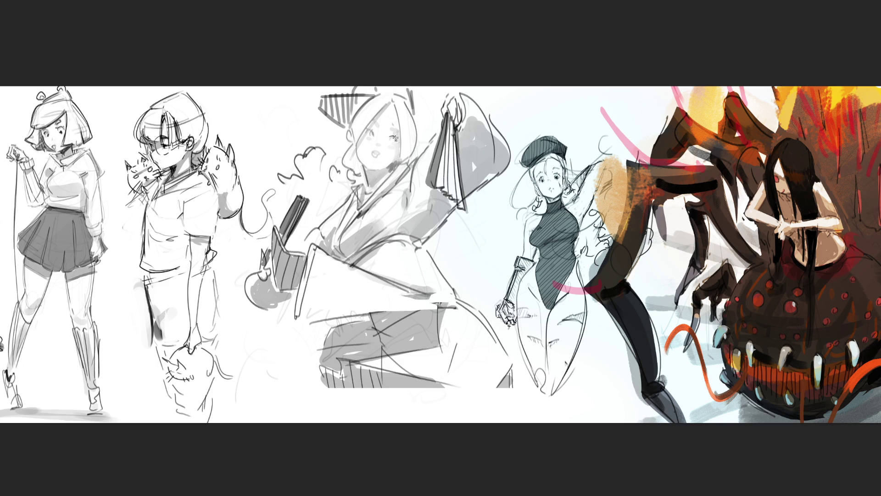
Darken the eye and add lip strokes at the mouth, undoing a stray chin stroke
drag(396, 140, 396, 129)
mouse_move(371, 149)
mouse_down()
mouse_move(376, 163)
mouse_move(362, 164)
mouse_move(393, 165)
mouse_up()
key(ctrl+z)
Darken the left cheek, jaw contour and hairline, and hatch shading down the left hair
drag(353, 130, 361, 152)
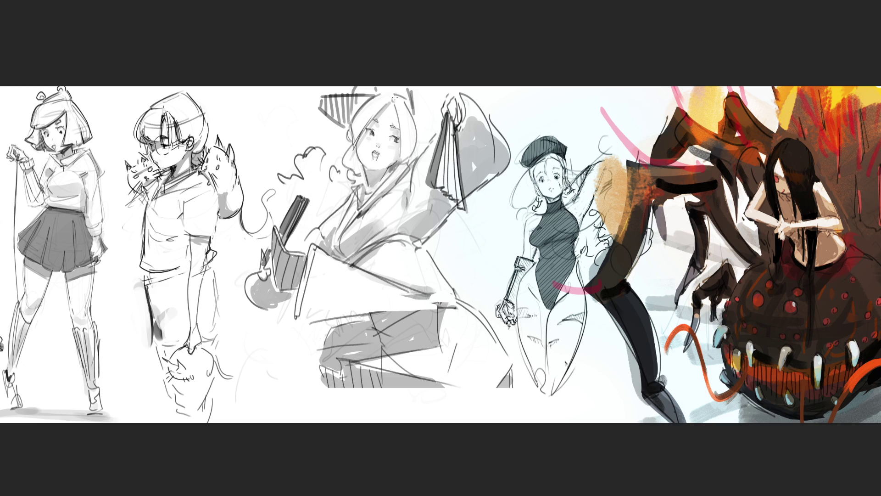
drag(352, 122, 371, 101)
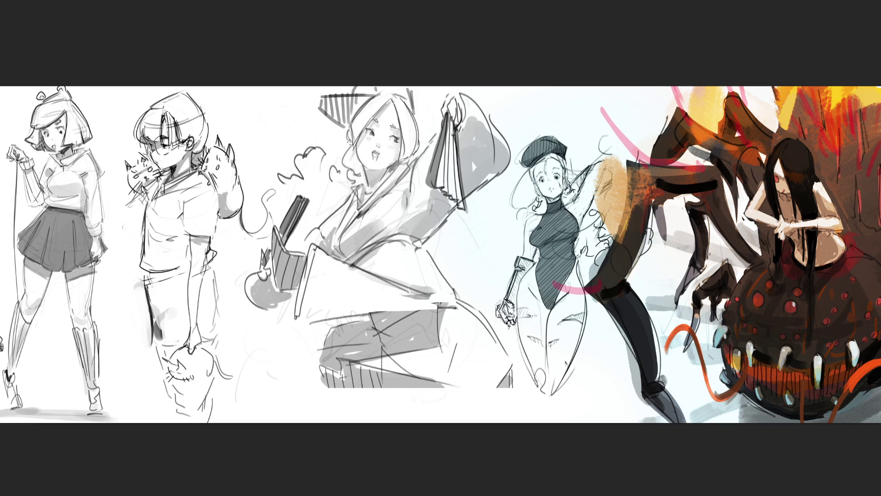
drag(357, 147, 368, 189)
Draw a hair parting, jaw strokes, an earring, and necklace beads with two pendants
mouse_move(388, 100)
mouse_down()
mouse_move(365, 127)
mouse_move(398, 119)
mouse_up()
drag(399, 161, 391, 168)
drag(355, 144, 351, 156)
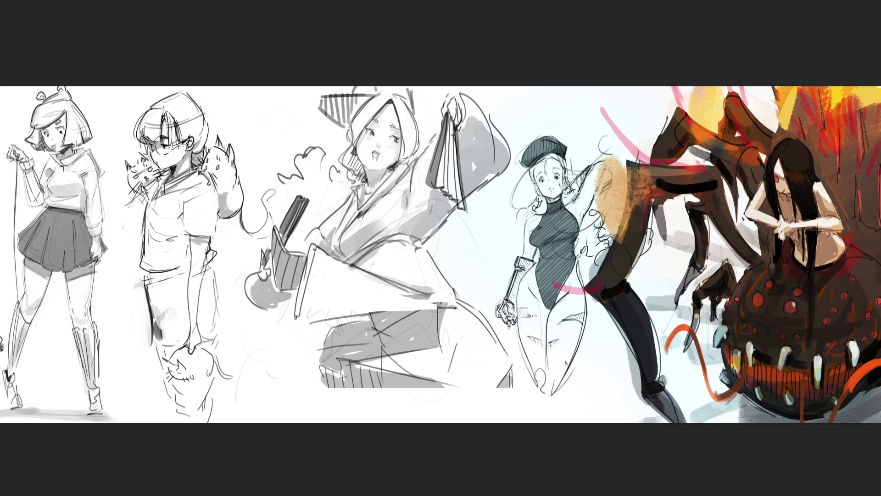
drag(366, 180, 366, 193)
drag(355, 209, 357, 214)
drag(412, 193, 409, 191)
Draw the sleeve, waist and leg lines of the robe, redrawing one lower-body curve
drag(419, 249, 451, 297)
drag(305, 315, 435, 302)
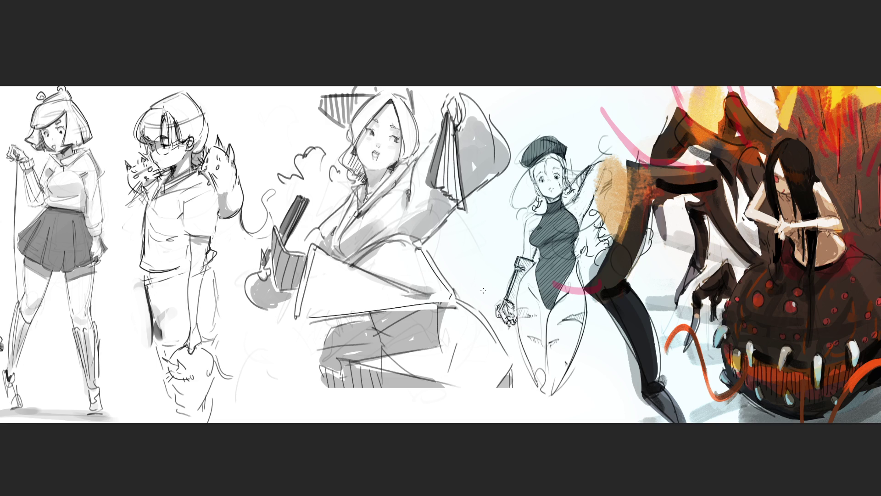
mouse_move(470, 311)
mouse_down()
mouse_move(510, 368)
mouse_move(431, 422)
mouse_up()
key(ctrl+z)
drag(444, 383, 432, 420)
drag(511, 387, 497, 422)
drag(382, 388, 390, 414)
drag(437, 382, 483, 385)
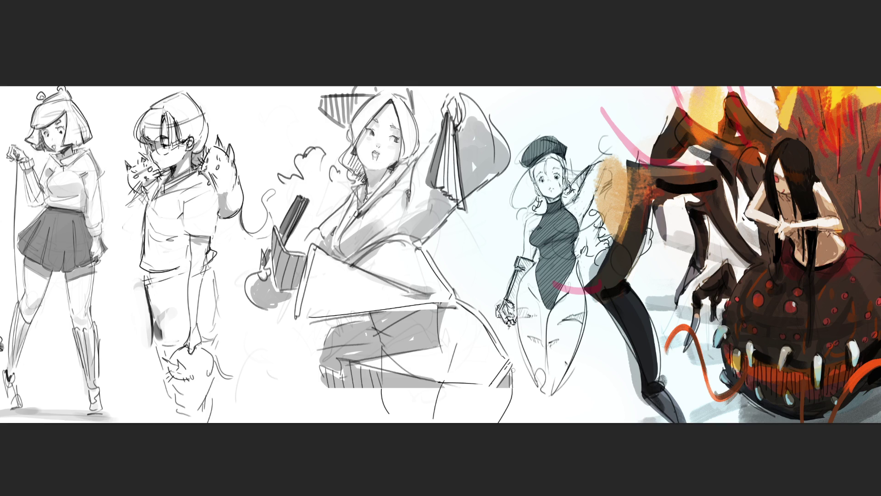
drag(513, 365, 514, 393)
Mark small strokes left of the face, add robe strokes and a hip curve, and darken the leg line
mouse_move(348, 178)
mouse_down()
mouse_move(356, 184)
mouse_move(305, 165)
mouse_move(294, 184)
mouse_move(271, 161)
mouse_move(283, 169)
mouse_up()
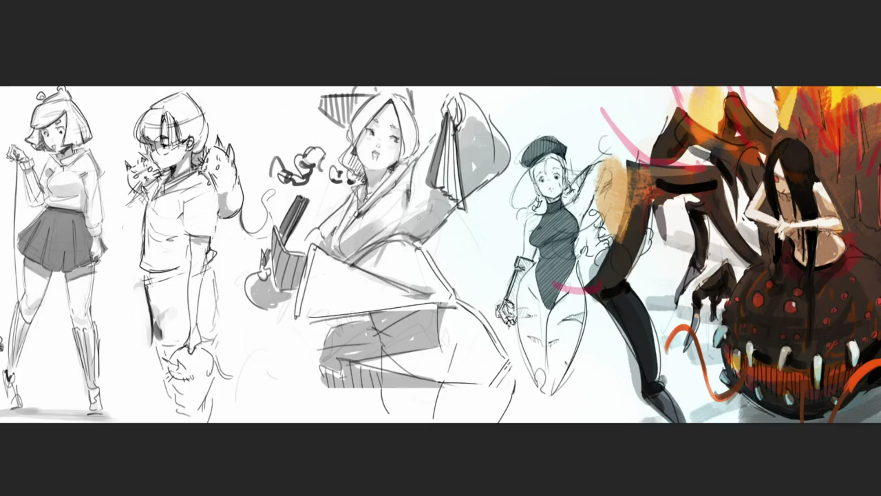
drag(399, 246, 428, 248)
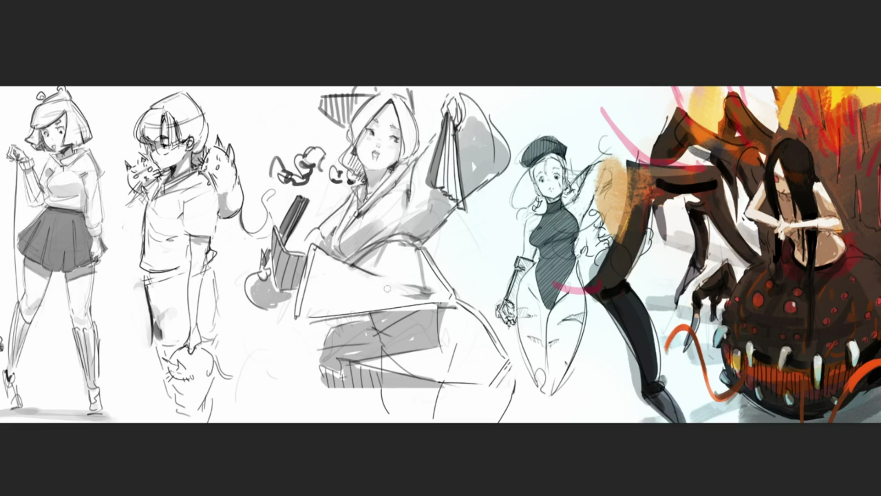
mouse_move(418, 250)
mouse_down()
mouse_move(415, 289)
mouse_move(304, 321)
mouse_up()
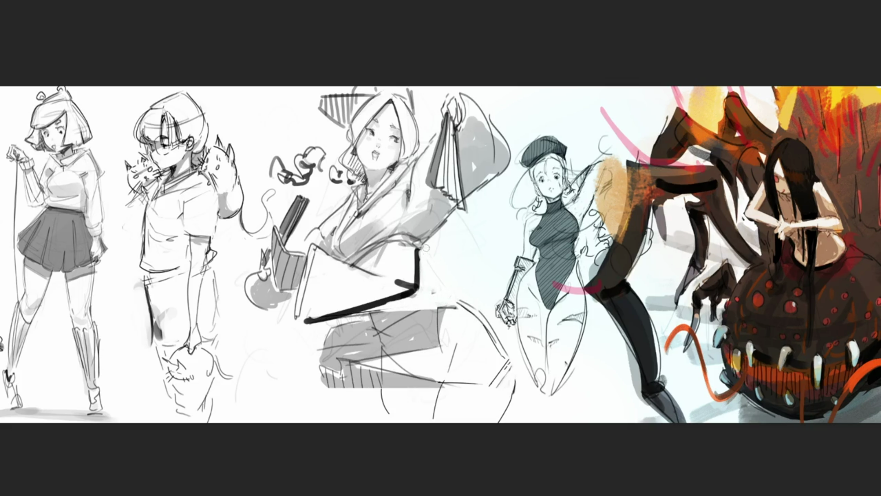
mouse_move(421, 250)
mouse_down()
mouse_move(453, 297)
mouse_move(432, 280)
mouse_move(422, 255)
mouse_up()
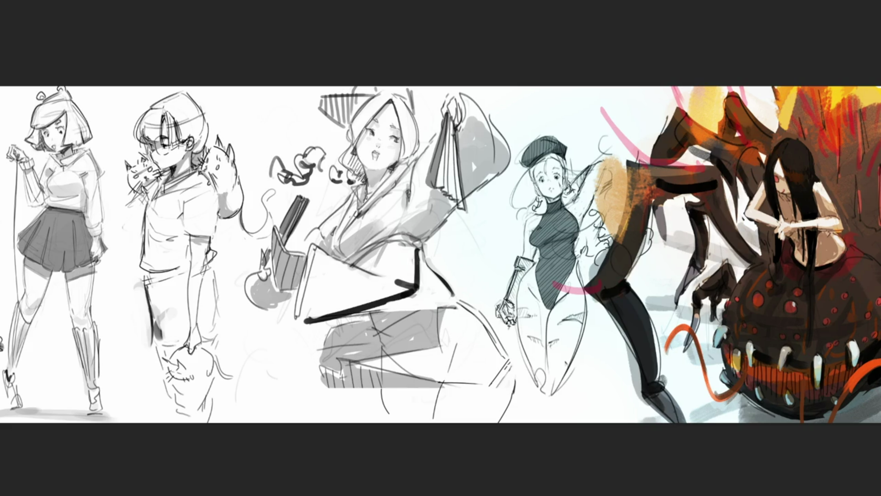
mouse_move(417, 250)
mouse_down()
mouse_move(413, 301)
mouse_move(369, 312)
mouse_move(415, 299)
mouse_move(390, 308)
mouse_up()
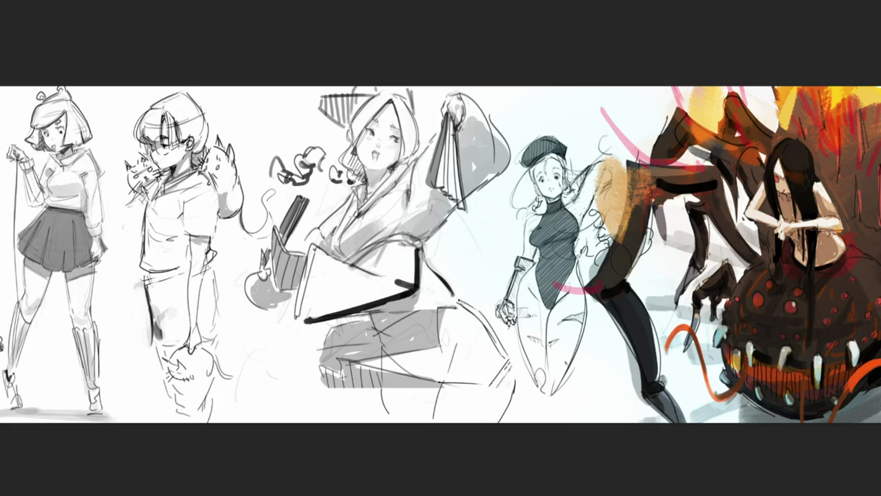
Draw a dark line across the seated figure's lower body
drag(439, 312, 389, 335)
Fill the selected skirt area with dark grey, shade it softly, then zoom out
drag(516, 365, 464, 299)
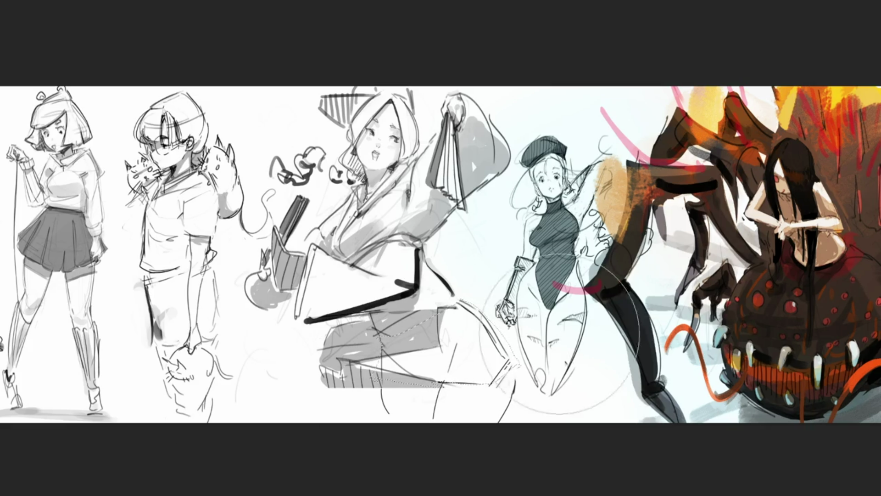
key(alt+BackSpace)
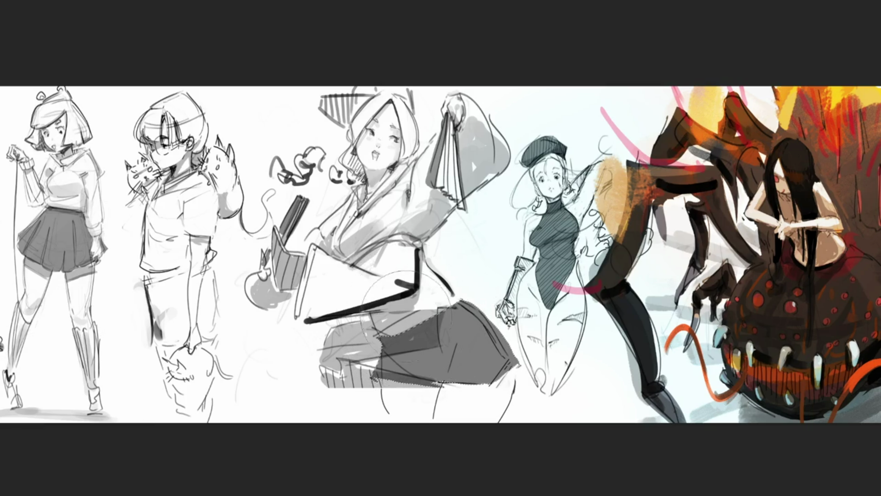
drag(413, 367, 477, 330)
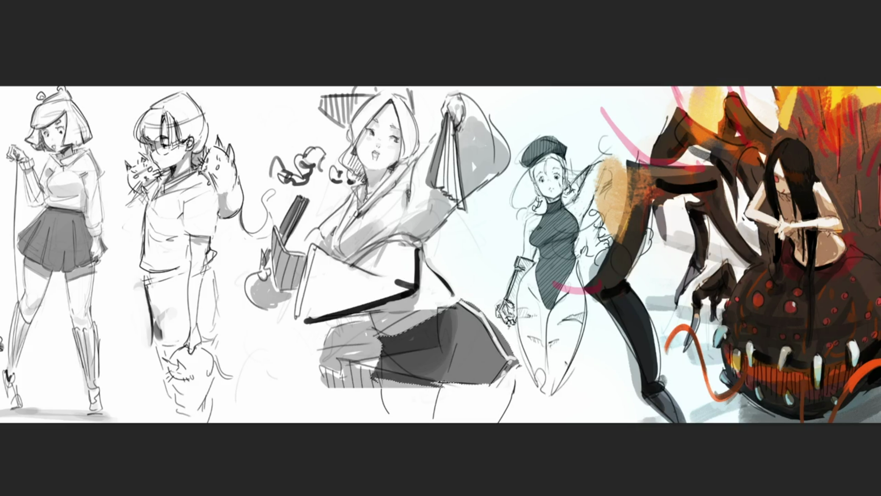
key(ctrl+minus)
key(ctrl+minus)
key(ctrl+minus)
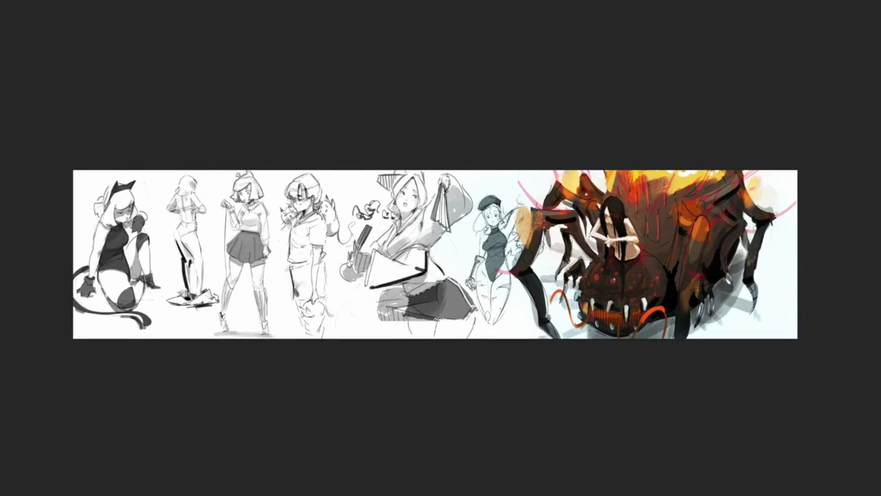
Zoom out to the whole canvas and sketch a hat on the standing figure's head
key(ctrl+minus)
key(ctrl+minus)
key(ctrl+minus)
key(ctrl+minus)
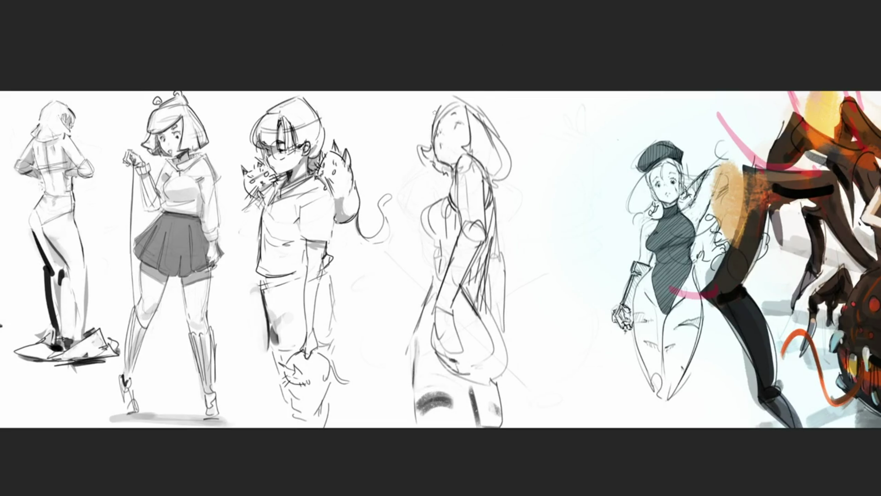
mouse_move(424, 112)
mouse_down()
mouse_move(432, 127)
mouse_move(464, 99)
mouse_move(454, 91)
mouse_up()
Redraw the profile figure's hat outline with bunny-ear strokes above the head
key(ctrl+z)
mouse_move(426, 102)
mouse_down()
mouse_move(452, 103)
mouse_move(447, 92)
mouse_up()
key(ctrl+z)
key(ctrl+z)
click(430, 115)
mouse_move(433, 101)
mouse_down()
mouse_move(431, 110)
mouse_move(460, 98)
mouse_move(484, 113)
mouse_up()
drag(426, 116, 447, 92)
drag(482, 93, 493, 123)
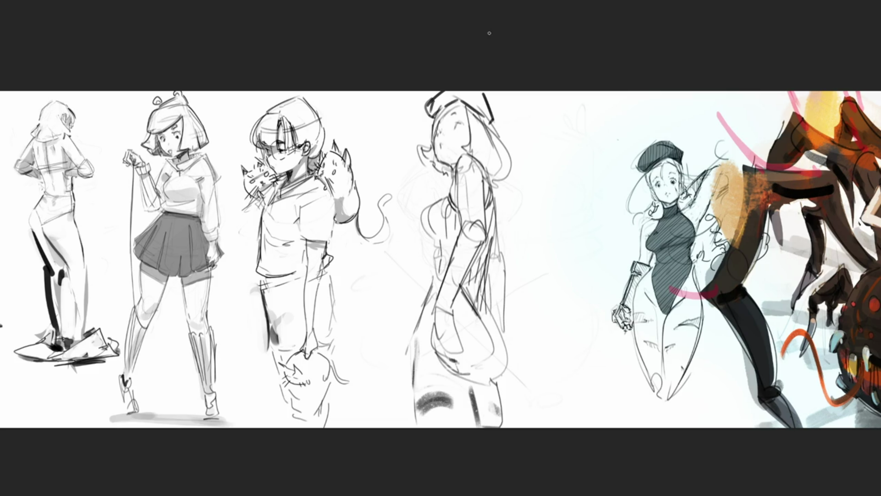
mouse_move(442, 110)
mouse_down()
mouse_move(414, 90)
mouse_move(402, 143)
mouse_move(439, 91)
mouse_up()
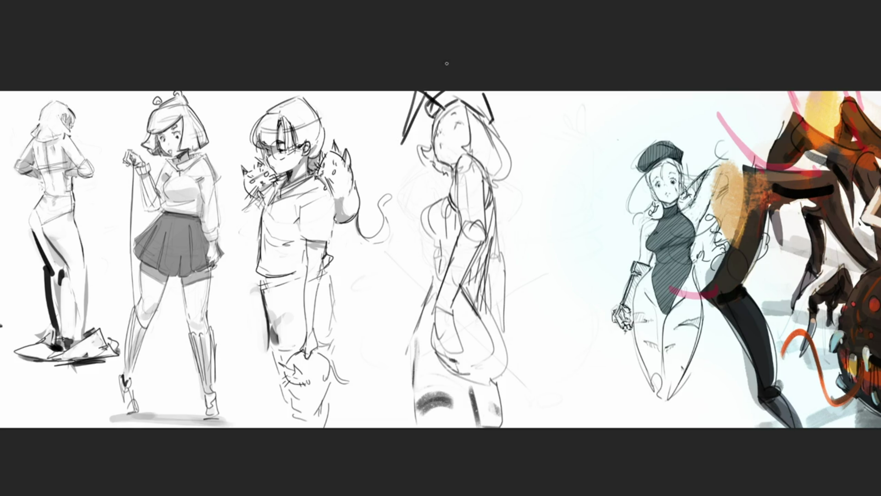
Clean up stray marks around the face and add short strokes on the head and beside the hair
mouse_move(419, 146)
mouse_down()
mouse_move(422, 163)
mouse_move(447, 178)
mouse_up()
mouse_move(433, 110)
mouse_down()
mouse_move(429, 148)
mouse_move(448, 106)
mouse_move(441, 112)
mouse_move(460, 103)
mouse_move(477, 140)
mouse_up()
key(ctrl+z)
key(ctrl+z)
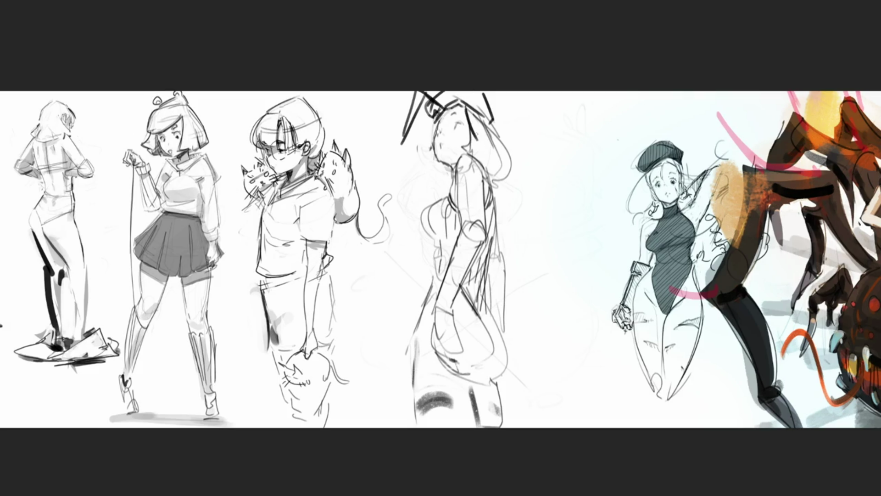
key(ctrl+z)
mouse_move(457, 133)
mouse_down()
mouse_move(455, 150)
mouse_move(480, 143)
mouse_up()
key(ctrl+z)
mouse_move(466, 111)
mouse_down()
mouse_move(473, 131)
mouse_move(502, 155)
mouse_move(477, 154)
mouse_move(487, 171)
mouse_move(504, 170)
mouse_move(494, 181)
mouse_move(502, 218)
mouse_up()
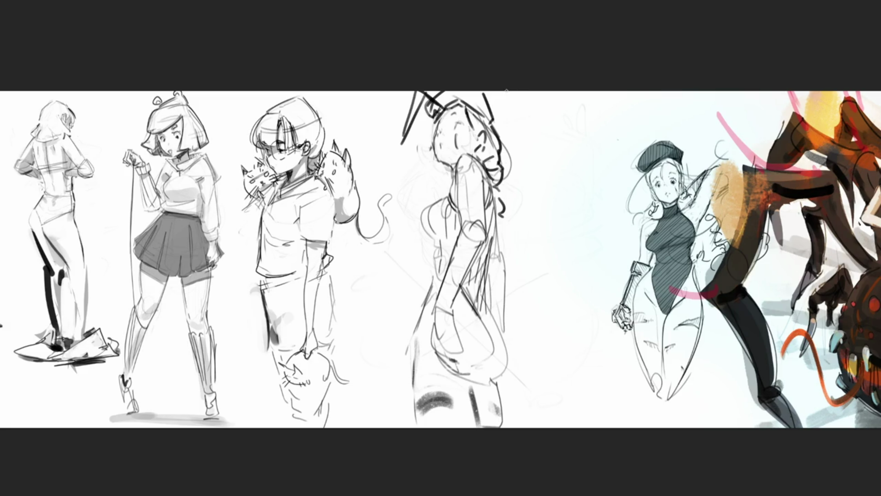
drag(509, 222, 522, 233)
drag(529, 223, 559, 248)
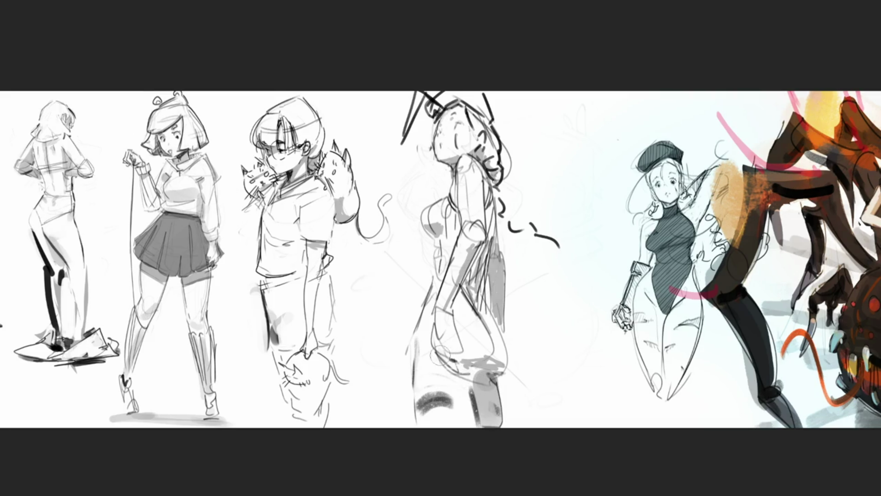
Shade the lower leg, arm, torso and hair strand in grey
drag(464, 374, 466, 424)
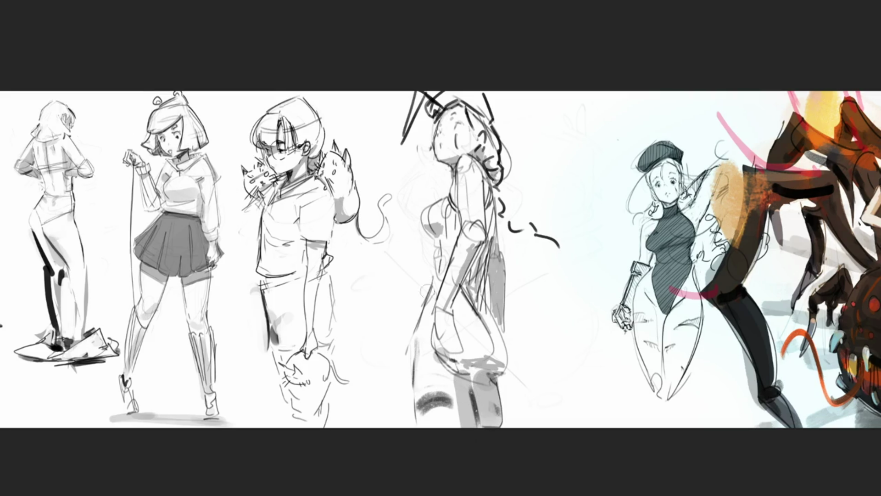
drag(448, 248, 455, 263)
drag(477, 226, 482, 238)
mouse_move(496, 193)
mouse_down()
mouse_move(481, 236)
mouse_move(469, 189)
mouse_up()
mouse_move(505, 218)
mouse_down()
mouse_move(502, 192)
mouse_move(560, 250)
mouse_up()
drag(522, 279, 581, 300)
drag(596, 279, 603, 288)
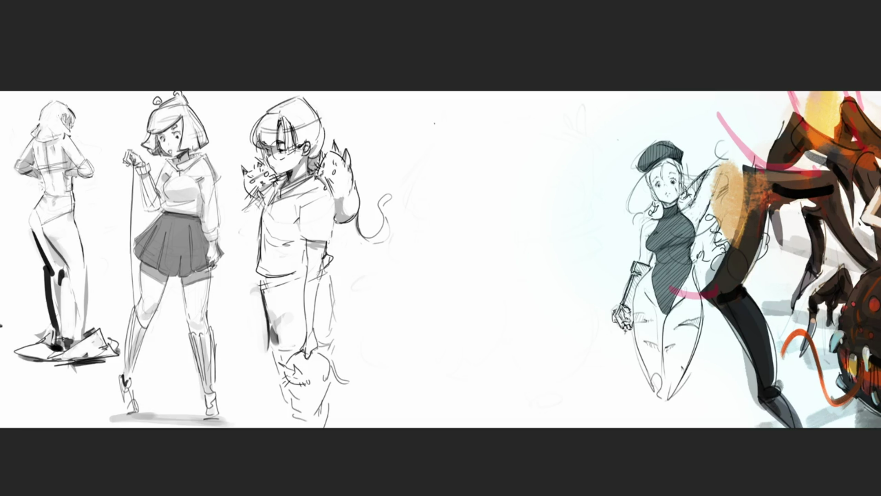
Rough in a new seated figure: oval head with features, triangular torso, body and legs
drag(435, 130, 443, 148)
mouse_move(453, 110)
mouse_down()
mouse_move(437, 130)
mouse_move(469, 120)
mouse_move(472, 167)
mouse_up()
mouse_move(438, 140)
mouse_down()
mouse_move(446, 165)
mouse_move(465, 173)
mouse_up()
mouse_move(440, 138)
mouse_down()
mouse_move(471, 139)
mouse_move(457, 163)
mouse_move(471, 167)
mouse_move(469, 188)
mouse_up()
click(458, 167)
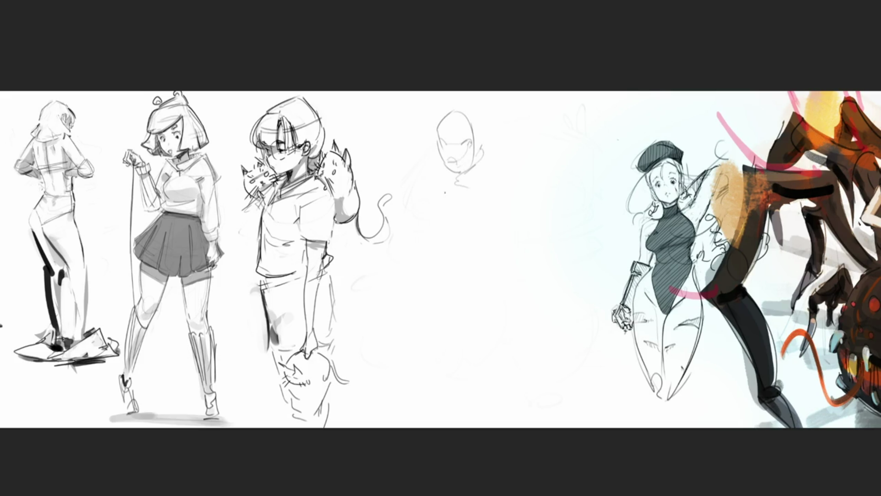
mouse_move(419, 174)
mouse_down()
mouse_move(439, 175)
mouse_move(483, 202)
mouse_move(483, 228)
mouse_up()
mouse_move(430, 156)
mouse_down()
mouse_move(399, 251)
mouse_move(518, 228)
mouse_move(412, 248)
mouse_up()
drag(494, 199, 525, 232)
mouse_move(554, 152)
mouse_down()
mouse_move(516, 308)
mouse_move(440, 292)
mouse_up()
mouse_move(408, 290)
mouse_down()
mouse_move(498, 247)
mouse_move(444, 321)
mouse_move(493, 321)
mouse_move(448, 260)
mouse_move(516, 363)
mouse_up()
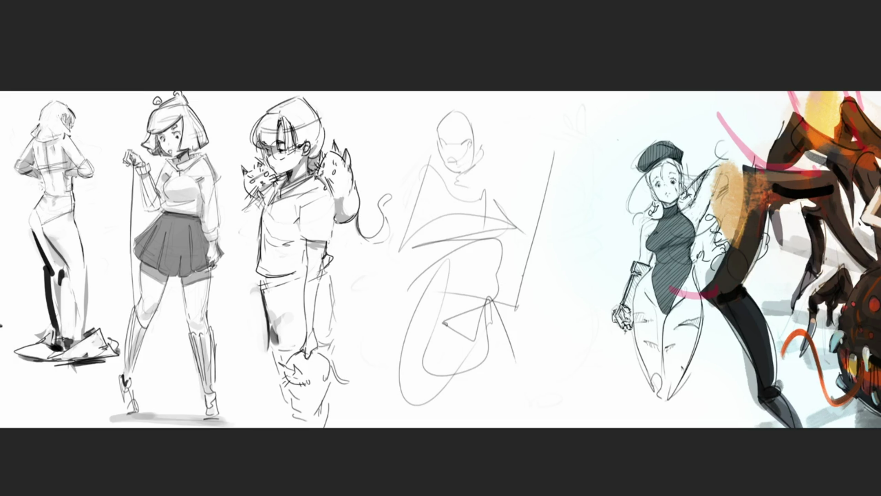
Fade the rough gesture to light grey, redraw head and body lines, and fade again
mouse_move(509, 235)
mouse_down()
mouse_move(464, 244)
mouse_move(442, 340)
mouse_move(479, 73)
mouse_move(548, 448)
mouse_up()
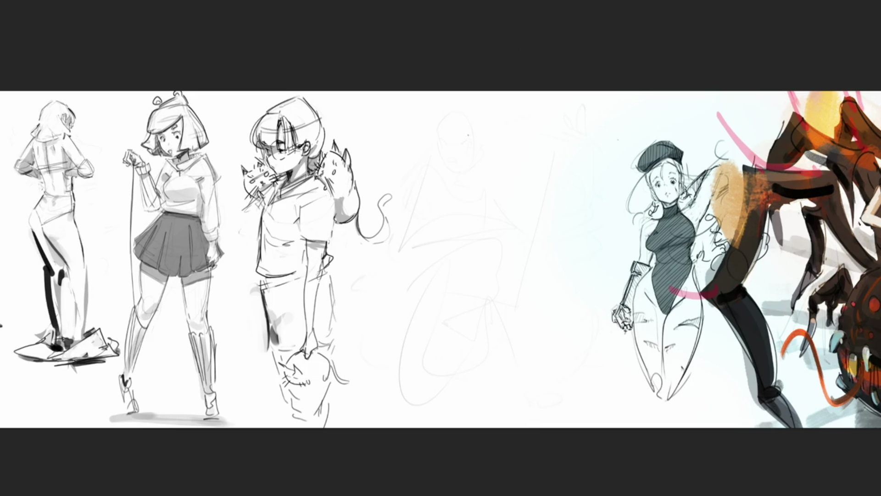
mouse_move(455, 127)
mouse_down()
mouse_move(443, 148)
mouse_move(490, 111)
mouse_move(505, 174)
mouse_move(457, 170)
mouse_move(482, 104)
mouse_move(495, 202)
mouse_move(477, 205)
mouse_move(505, 204)
mouse_move(442, 184)
mouse_move(452, 232)
mouse_move(492, 284)
mouse_move(519, 267)
mouse_move(468, 321)
mouse_move(573, 220)
mouse_move(409, 294)
mouse_up()
mouse_move(415, 247)
mouse_down()
mouse_move(390, 349)
mouse_move(578, 312)
mouse_move(519, 193)
mouse_move(585, 335)
mouse_move(459, 399)
mouse_move(573, 376)
mouse_up()
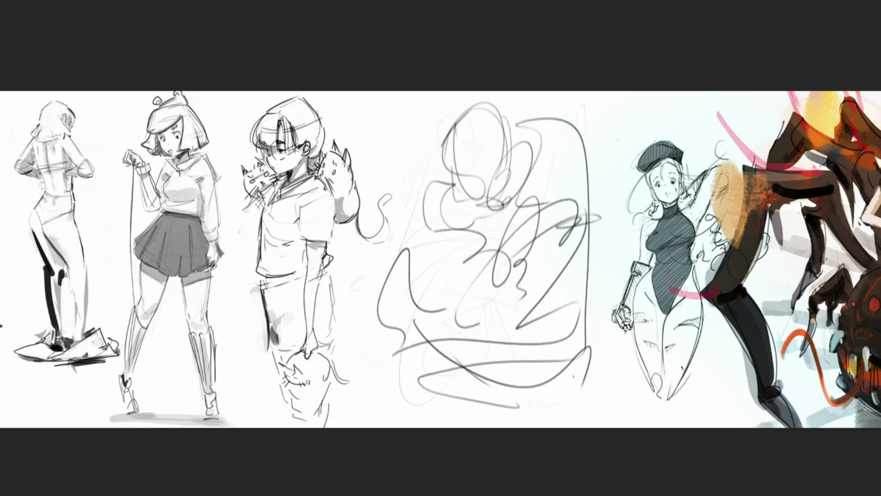
mouse_move(550, 207)
mouse_down()
mouse_move(573, 197)
mouse_move(482, 151)
mouse_move(390, 299)
mouse_move(717, 469)
mouse_up()
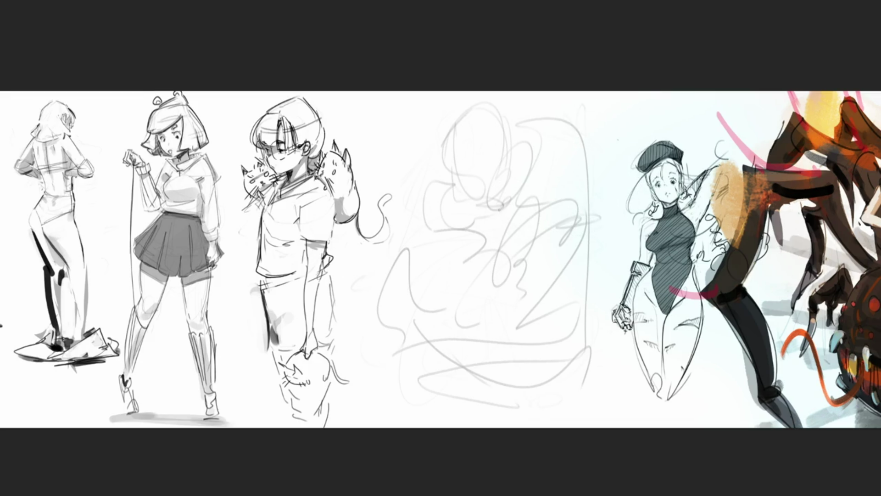
Sketch the arm and blade, then the leg down to the foot with knee, shin and ground lines
drag(501, 211, 493, 259)
mouse_move(496, 226)
mouse_down()
mouse_move(523, 187)
mouse_move(533, 214)
mouse_up()
mouse_move(494, 260)
mouse_down()
mouse_move(483, 319)
mouse_move(492, 315)
mouse_up()
mouse_move(487, 307)
mouse_down()
mouse_move(478, 331)
mouse_move(495, 326)
mouse_move(494, 339)
mouse_up()
mouse_move(500, 254)
mouse_down()
mouse_move(487, 271)
mouse_move(503, 295)
mouse_move(508, 263)
mouse_move(510, 271)
mouse_move(521, 264)
mouse_move(571, 206)
mouse_move(521, 259)
mouse_up()
drag(568, 222, 542, 205)
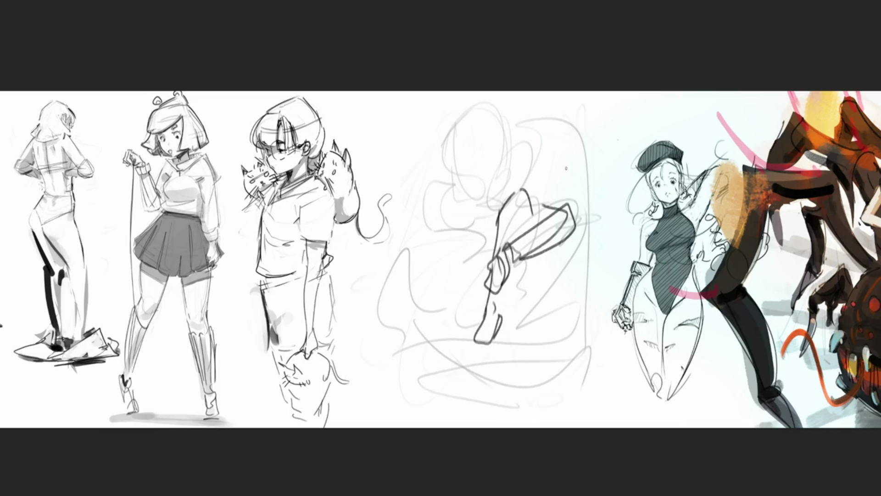
mouse_move(526, 259)
mouse_down()
mouse_move(497, 315)
mouse_move(541, 288)
mouse_up()
drag(502, 337, 540, 318)
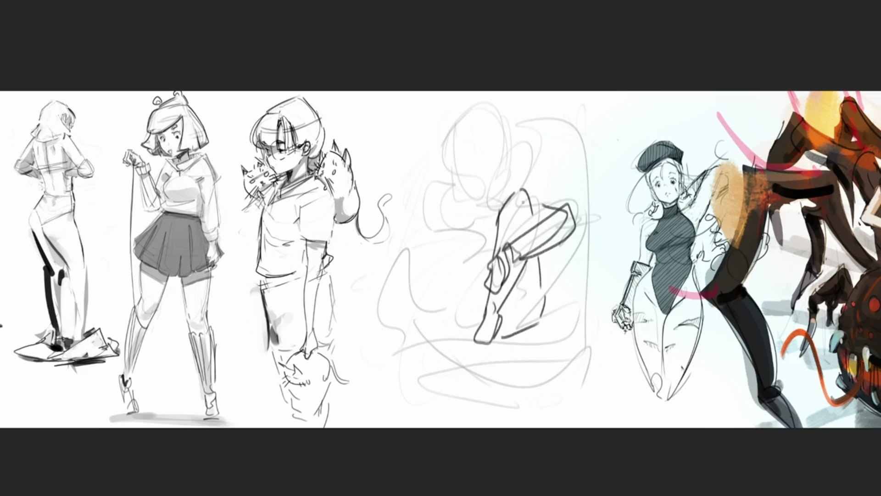
Add looping curves left of the leg and two long lines down to the base
drag(465, 290, 475, 321)
mouse_move(454, 263)
mouse_down()
mouse_move(421, 278)
mouse_move(457, 326)
mouse_up()
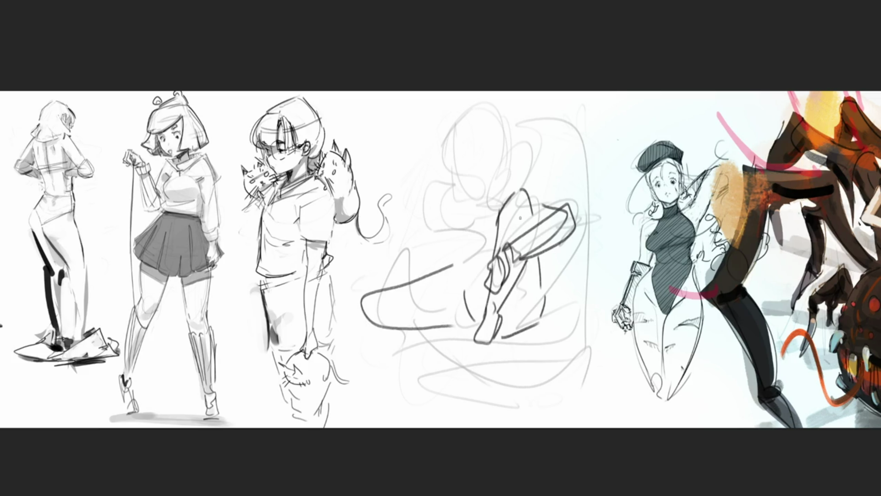
drag(358, 299, 430, 410)
drag(400, 309, 441, 412)
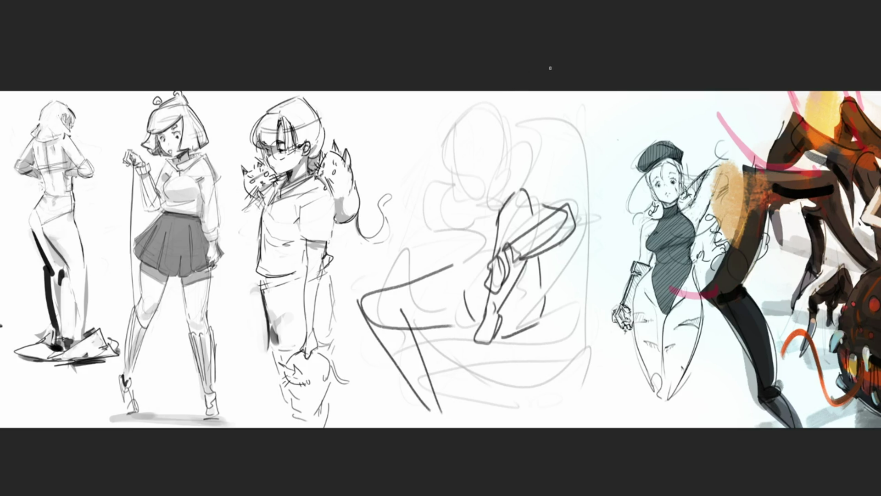
Mark the eye, ear and jaw line on the head and draw curling hair around it
mouse_move(458, 188)
mouse_down()
mouse_move(426, 236)
mouse_move(434, 220)
mouse_move(468, 201)
mouse_move(475, 245)
mouse_up()
drag(474, 206, 505, 188)
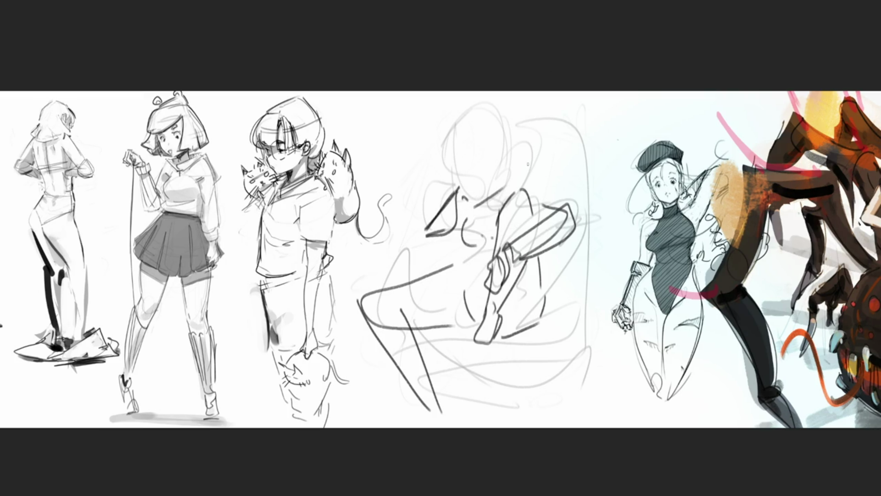
drag(480, 156, 463, 189)
drag(453, 151, 467, 194)
drag(497, 155, 503, 172)
drag(469, 196, 482, 192)
mouse_move(452, 113)
mouse_down()
mouse_move(479, 137)
mouse_move(512, 115)
mouse_move(502, 202)
mouse_up()
drag(448, 188, 441, 192)
mouse_move(537, 148)
mouse_down()
mouse_move(535, 179)
mouse_move(553, 189)
mouse_up()
mouse_move(515, 134)
mouse_down()
mouse_move(599, 251)
mouse_move(532, 275)
mouse_up()
Block in the chair's seat, right side and edges, then fade the chair sketch to light grey
drag(597, 241, 577, 289)
mouse_move(447, 233)
mouse_down()
mouse_move(408, 237)
mouse_move(460, 250)
mouse_up()
drag(406, 255, 407, 275)
mouse_move(419, 339)
mouse_down()
mouse_move(428, 332)
mouse_move(528, 334)
mouse_move(453, 344)
mouse_move(516, 349)
mouse_move(580, 406)
mouse_up()
drag(600, 293, 597, 408)
drag(600, 283, 542, 330)
drag(586, 305, 520, 342)
mouse_move(603, 271)
mouse_down()
mouse_move(585, 311)
mouse_move(597, 405)
mouse_up()
mouse_move(544, 259)
mouse_down()
mouse_move(539, 266)
mouse_move(594, 308)
mouse_move(558, 418)
mouse_move(463, 421)
mouse_up()
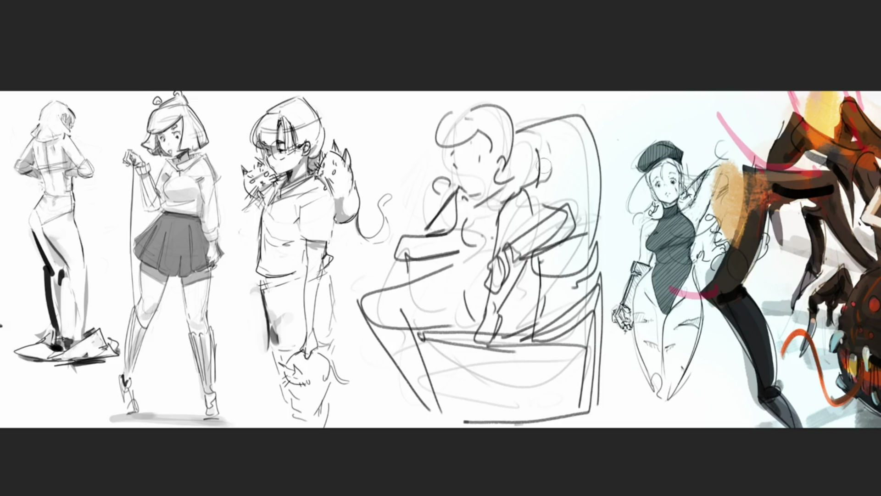
mouse_move(583, 140)
mouse_down()
mouse_move(482, 252)
mouse_move(581, 415)
mouse_move(404, 206)
mouse_move(486, 367)
mouse_up()
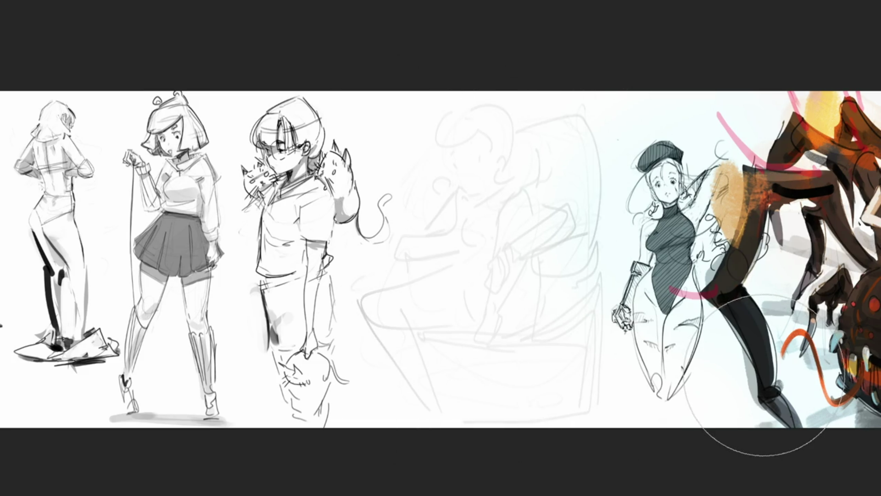
Undo the last fade and draw a closed-eyed face resting on a hand, with ear and hair
key(ctrl+z)
key(e)
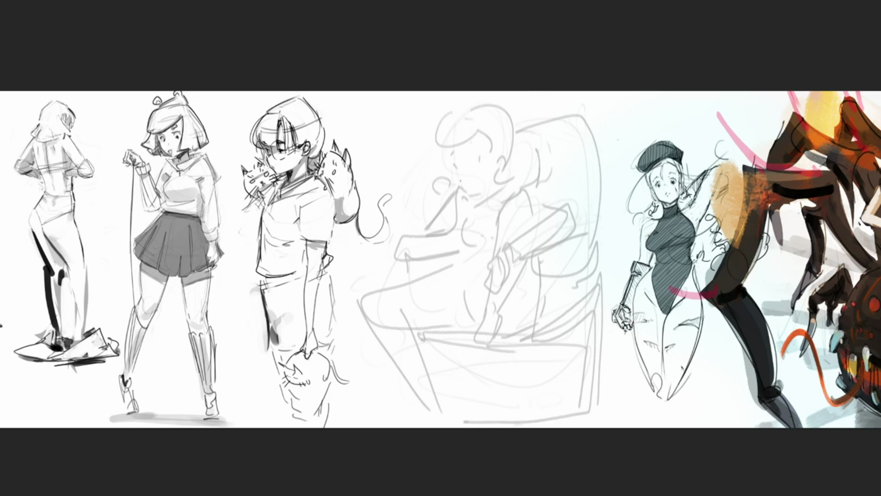
mouse_move(451, 187)
mouse_down()
mouse_move(466, 206)
mouse_move(429, 228)
mouse_move(442, 235)
mouse_move(436, 241)
mouse_up()
mouse_move(445, 202)
mouse_down()
mouse_move(436, 242)
mouse_move(429, 222)
mouse_up()
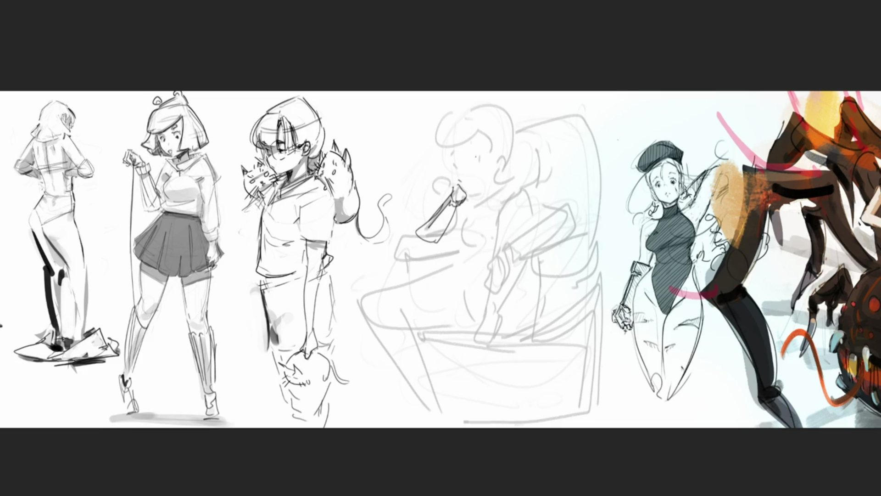
drag(464, 189, 489, 192)
drag(491, 192, 499, 184)
drag(473, 158, 484, 156)
mouse_move(505, 156)
mouse_down()
mouse_move(499, 166)
mouse_move(507, 170)
mouse_up()
drag(467, 128, 453, 151)
Add a lap curve, a U-shaped thigh line and the lower leg
mouse_move(425, 280)
mouse_down()
mouse_move(461, 265)
mouse_move(477, 288)
mouse_move(448, 355)
mouse_up()
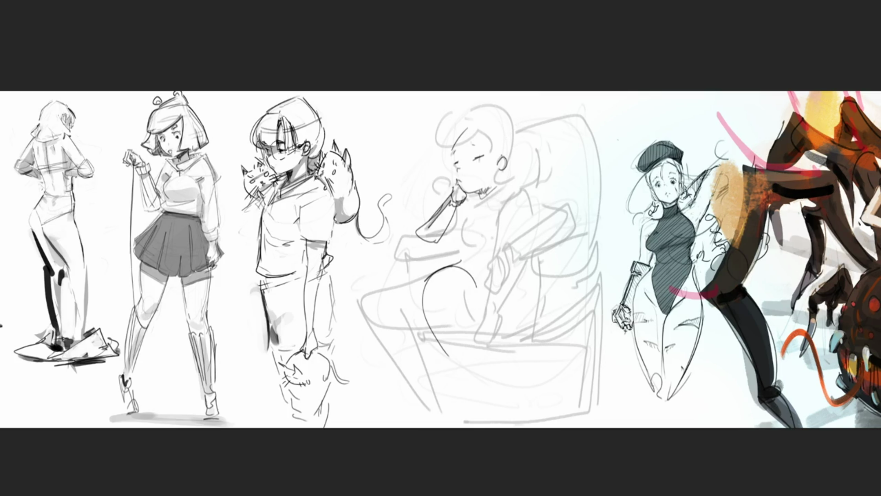
drag(474, 277, 502, 336)
drag(447, 360, 503, 393)
drag(507, 359, 509, 412)
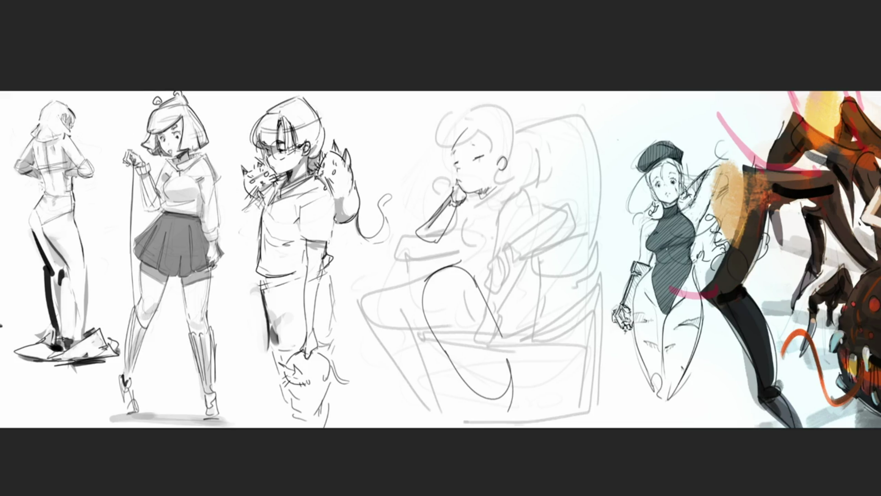
Fade the seated figure and draw a new head with open mouth, eyes and hair
mouse_move(551, 118)
mouse_down()
mouse_move(505, 239)
mouse_move(374, 312)
mouse_up()
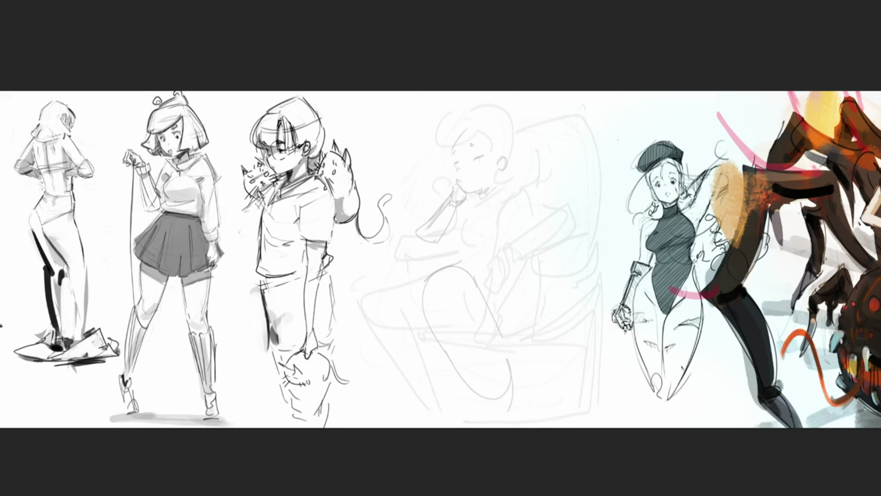
mouse_move(501, 118)
mouse_down()
mouse_move(518, 160)
mouse_move(475, 151)
mouse_move(504, 180)
mouse_move(514, 178)
mouse_move(505, 170)
mouse_up()
mouse_move(484, 141)
mouse_down()
mouse_move(510, 141)
mouse_move(507, 133)
mouse_move(524, 168)
mouse_up()
mouse_move(507, 118)
mouse_down()
mouse_move(535, 173)
mouse_move(478, 161)
mouse_move(476, 177)
mouse_up()
drag(474, 113, 442, 173)
drag(458, 133, 489, 145)
Rough in the neck, shoulder, torso and looping hips below the new head
mouse_move(489, 188)
mouse_down()
mouse_move(506, 184)
mouse_move(500, 211)
mouse_up()
drag(503, 202, 517, 206)
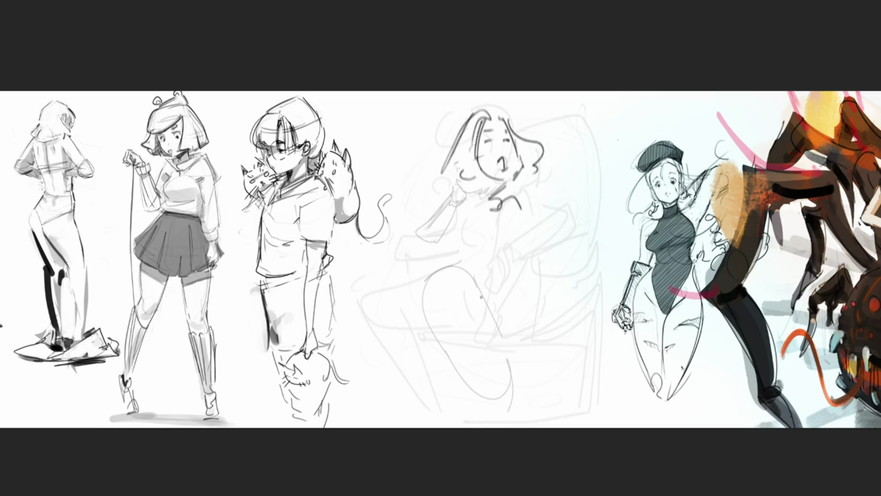
mouse_move(454, 224)
mouse_down()
mouse_move(489, 245)
mouse_move(547, 229)
mouse_move(518, 298)
mouse_up()
mouse_move(475, 261)
mouse_down()
mouse_move(532, 285)
mouse_move(528, 356)
mouse_move(547, 365)
mouse_up()
drag(472, 281, 509, 374)
mouse_move(516, 385)
mouse_down()
mouse_move(558, 382)
mouse_move(472, 356)
mouse_move(555, 362)
mouse_up()
Sketch the raised arm sweeping left and extend the chest strokes
mouse_move(412, 193)
mouse_down()
mouse_move(445, 222)
mouse_move(406, 149)
mouse_up()
mouse_move(457, 120)
mouse_down()
mouse_move(400, 190)
mouse_move(434, 161)
mouse_move(378, 180)
mouse_up()
mouse_move(415, 179)
mouse_down()
mouse_move(452, 215)
mouse_move(490, 212)
mouse_up()
mouse_move(530, 202)
mouse_down()
mouse_move(544, 220)
mouse_move(557, 209)
mouse_up()
mouse_move(557, 210)
mouse_down()
mouse_move(587, 208)
mouse_move(589, 186)
mouse_move(560, 248)
mouse_move(553, 327)
mouse_move(577, 354)
mouse_up()
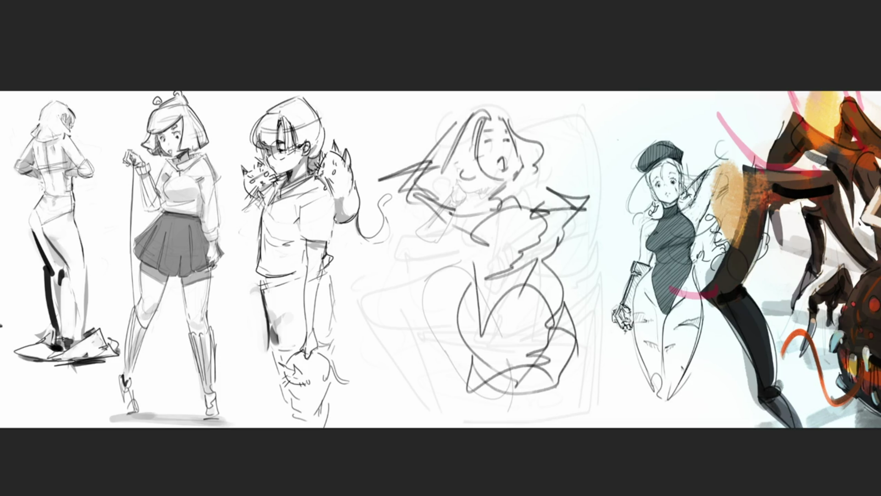
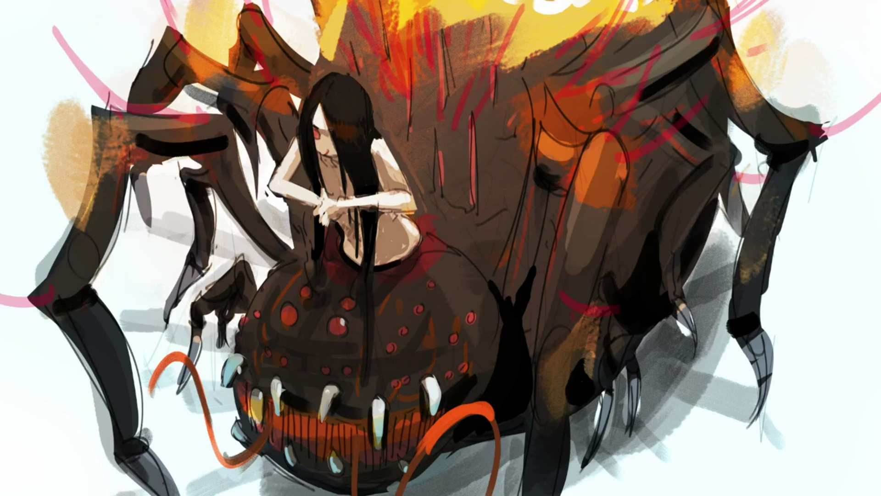
Add a small skin-tone stroke beside the girl's eye on the spider creature painting
drag(327, 131, 321, 132)
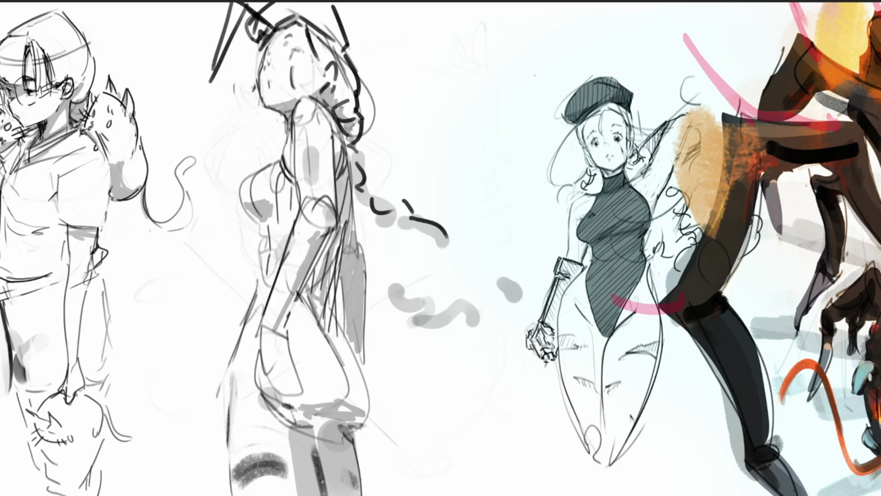
Darken the middle figure's knee, back and torso lines, erase the grey shoulder shading, then hide the layer
drag(310, 416, 336, 404)
drag(343, 261, 329, 324)
drag(314, 281, 303, 304)
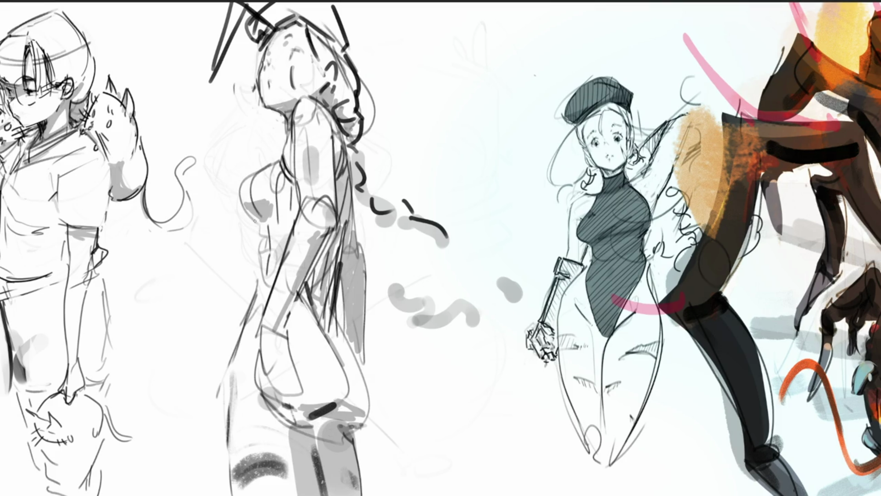
mouse_move(264, 220)
mouse_down()
mouse_move(258, 274)
mouse_move(284, 279)
mouse_up()
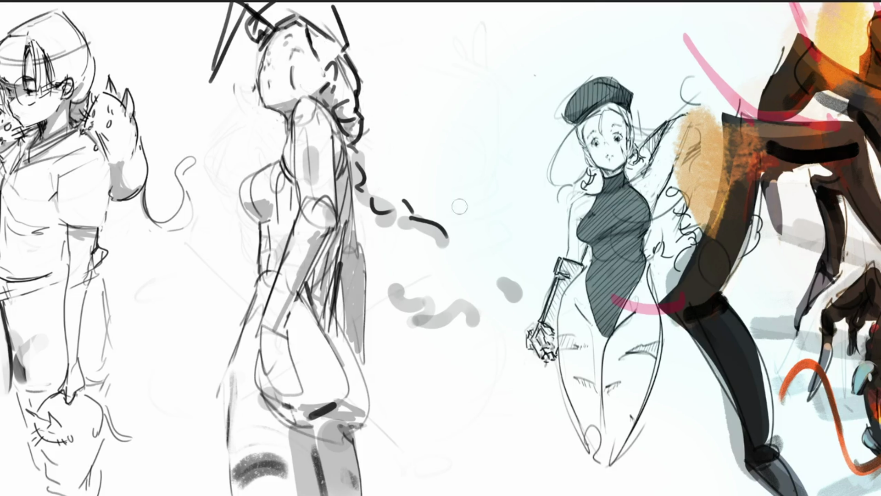
mouse_move(292, 93)
mouse_down()
mouse_move(317, 146)
mouse_move(315, 130)
mouse_up()
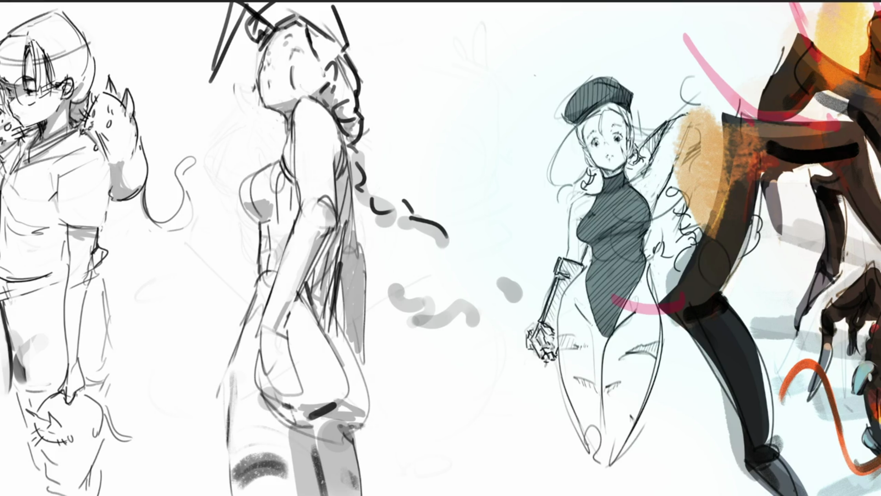
key(Delete)
Reveal the faint rough sketch and ink the eyes, nose, mouth, mask and side accents
key(ctrl+z)
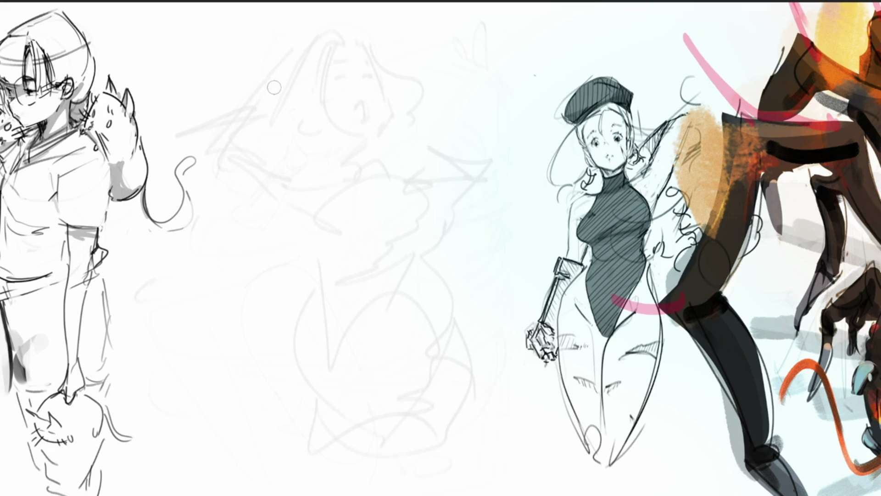
mouse_move(335, 79)
mouse_down()
mouse_move(334, 89)
mouse_move(346, 75)
mouse_move(335, 90)
mouse_move(342, 77)
mouse_move(384, 86)
mouse_move(376, 116)
mouse_move(388, 108)
mouse_up()
mouse_move(385, 102)
mouse_down()
mouse_move(388, 136)
mouse_move(378, 145)
mouse_up()
mouse_move(365, 69)
mouse_down()
mouse_move(349, 107)
mouse_move(381, 136)
mouse_move(391, 98)
mouse_move(390, 143)
mouse_up()
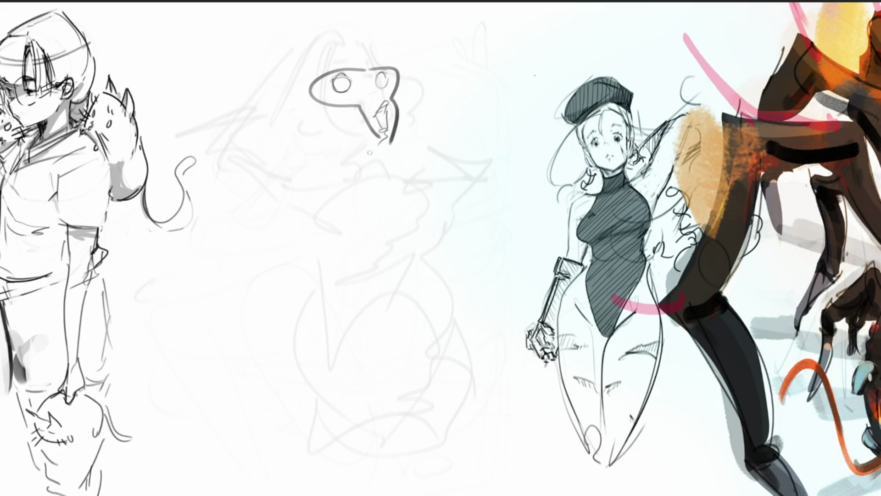
mouse_move(397, 81)
mouse_down()
mouse_move(413, 101)
mouse_move(410, 121)
mouse_up()
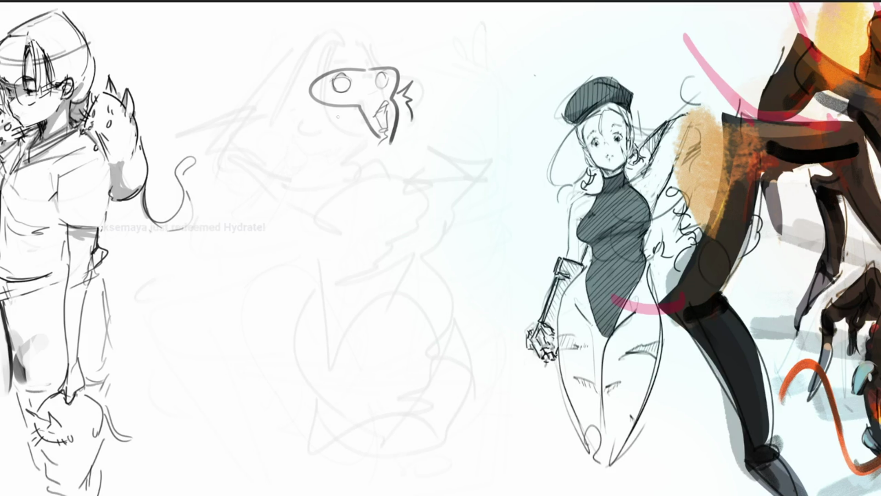
drag(308, 101, 302, 110)
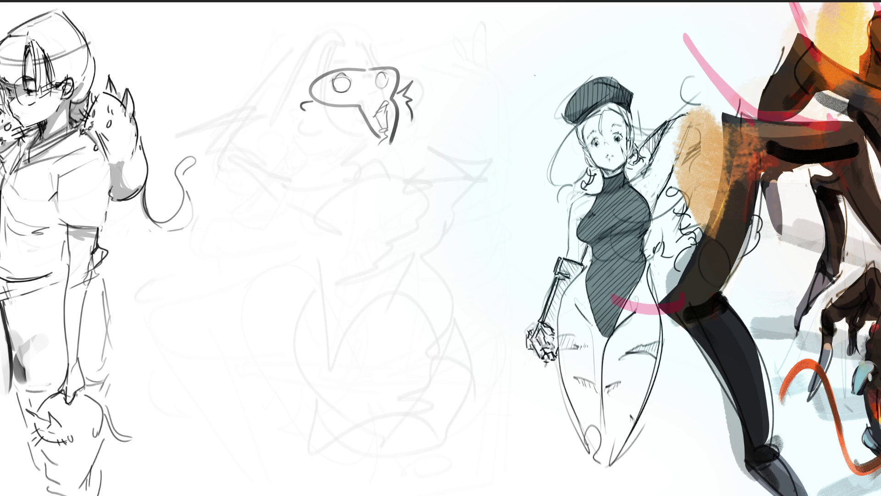
Ink the back of the head, ear, chin and jaw curve, discarding a stray arc
mouse_move(399, 65)
mouse_down()
mouse_move(391, 38)
mouse_move(312, 40)
mouse_move(348, 25)
mouse_move(394, 46)
mouse_up()
key(ctrl+z)
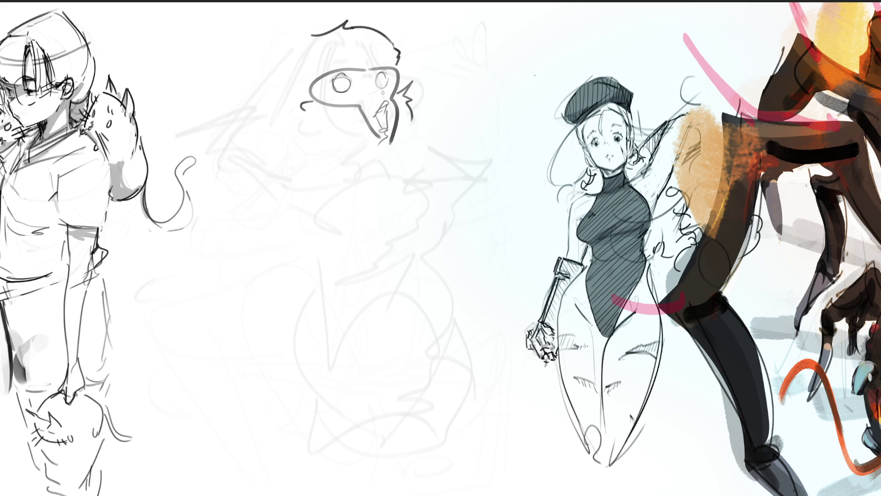
mouse_move(315, 34)
mouse_down()
mouse_move(276, 122)
mouse_move(285, 121)
mouse_up()
mouse_move(287, 123)
mouse_down()
mouse_move(299, 129)
mouse_move(283, 138)
mouse_move(361, 166)
mouse_up()
drag(415, 133, 414, 153)
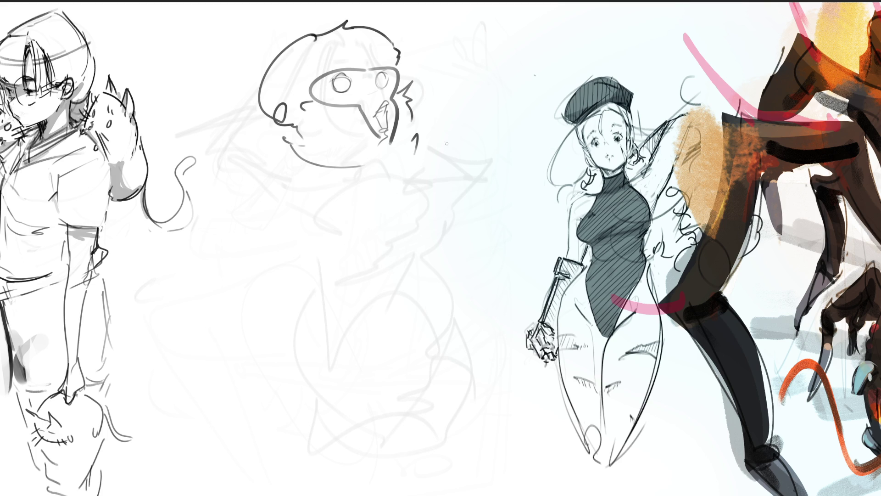
Draw the raised pointing hand with curled fingers and a pointed fingertip right of the face
mouse_move(440, 141)
mouse_down()
mouse_move(450, 157)
mouse_move(443, 176)
mouse_move(456, 179)
mouse_up()
mouse_move(441, 134)
mouse_down()
mouse_move(440, 105)
mouse_move(459, 134)
mouse_move(466, 114)
mouse_up()
key(ctrl+z)
mouse_move(481, 74)
mouse_down()
mouse_move(415, 154)
mouse_move(459, 133)
mouse_move(461, 170)
mouse_move(435, 163)
mouse_move(443, 195)
mouse_up()
drag(483, 76, 470, 105)
mouse_move(461, 167)
mouse_down()
mouse_move(483, 157)
mouse_move(505, 163)
mouse_move(454, 191)
mouse_up()
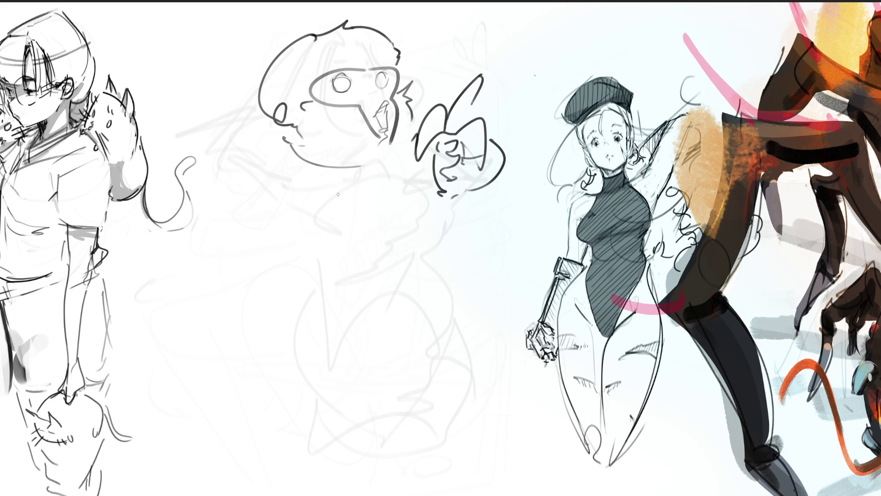
Sketch the chin line, shoulders and body outline under the masked head
mouse_move(295, 153)
mouse_down()
mouse_move(332, 169)
mouse_move(368, 165)
mouse_up()
drag(292, 157, 257, 164)
mouse_move(249, 111)
mouse_down()
mouse_move(217, 143)
mouse_move(247, 218)
mouse_up()
drag(207, 201, 294, 216)
drag(272, 173, 321, 219)
mouse_move(323, 179)
mouse_down()
mouse_move(313, 220)
mouse_move(356, 210)
mouse_up()
Draw the chest curve, sweeping arm, torso sides and rounded belly
mouse_move(285, 221)
mouse_down()
mouse_move(333, 212)
mouse_move(401, 228)
mouse_up()
mouse_move(310, 231)
mouse_down()
mouse_move(435, 205)
mouse_move(428, 212)
mouse_up()
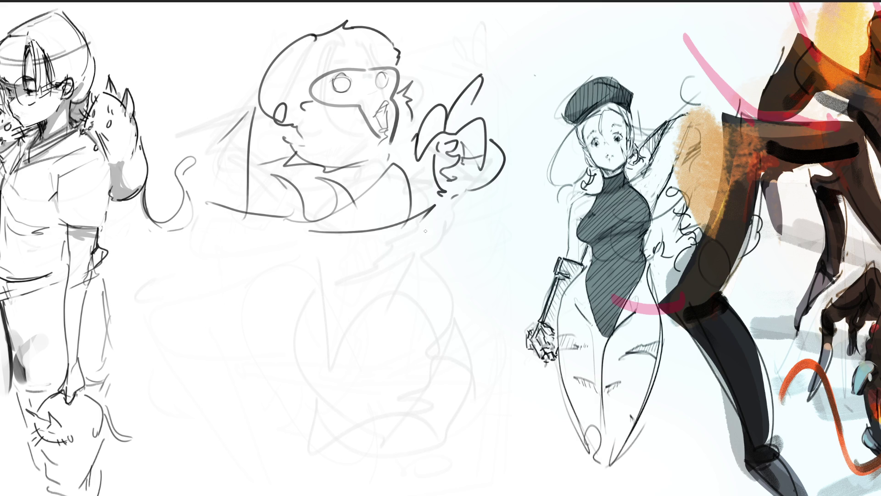
mouse_move(299, 221)
mouse_down()
mouse_move(298, 263)
mouse_move(413, 230)
mouse_move(422, 248)
mouse_up()
drag(434, 221, 412, 286)
mouse_move(308, 254)
mouse_down()
mouse_move(291, 279)
mouse_move(394, 291)
mouse_up()
drag(429, 250, 440, 309)
mouse_move(296, 259)
mouse_down()
mouse_move(278, 312)
mouse_move(306, 342)
mouse_up()
mouse_move(303, 354)
mouse_down()
mouse_move(364, 344)
mouse_move(312, 385)
mouse_move(378, 362)
mouse_up()
Add body folds and refine the right contour and bottom edge, then pan to the four figures
mouse_move(435, 309)
mouse_down()
mouse_move(418, 363)
mouse_move(390, 381)
mouse_move(302, 395)
mouse_up()
mouse_move(415, 369)
mouse_down()
mouse_move(433, 351)
mouse_move(463, 371)
mouse_up()
mouse_move(442, 299)
mouse_down()
mouse_move(452, 383)
mouse_move(384, 404)
mouse_move(321, 404)
mouse_up()
mouse_move(288, 324)
mouse_down()
mouse_move(292, 415)
mouse_move(379, 368)
mouse_move(454, 410)
mouse_up()
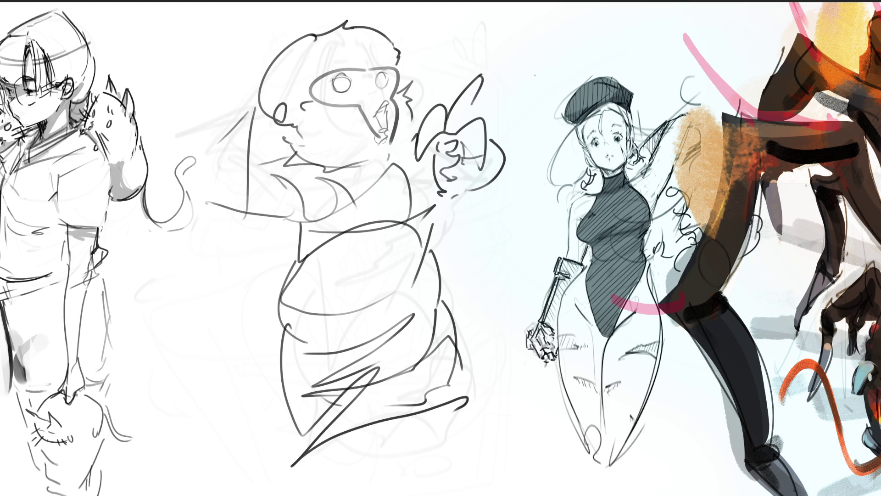
key(])
key(])
key(])
mouse_move(370, 149)
mouse_down()
mouse_move(370, 112)
mouse_move(407, 114)
mouse_move(284, 223)
mouse_up()
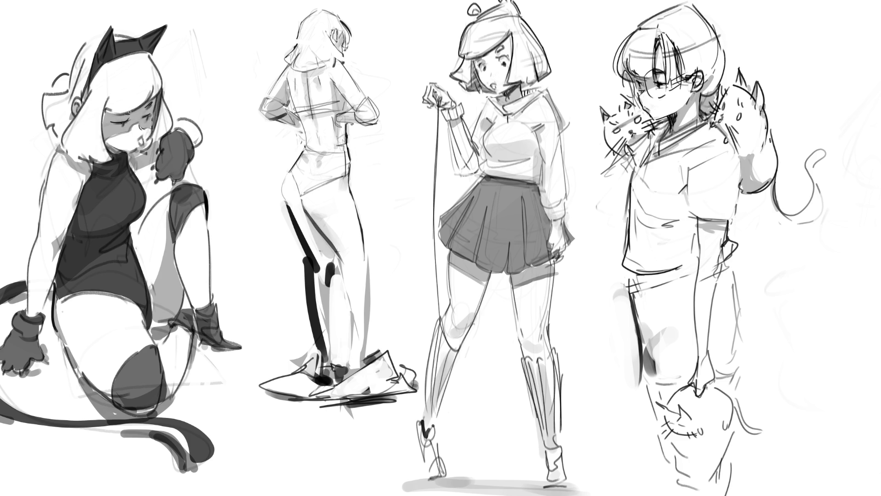
Brush peach skin tone over the cat-eared figure's face and down her left arm
mouse_move(145, 109)
mouse_down()
mouse_move(149, 99)
mouse_move(134, 133)
mouse_move(115, 115)
mouse_move(128, 126)
mouse_move(55, 200)
mouse_up()
drag(59, 227, 36, 310)
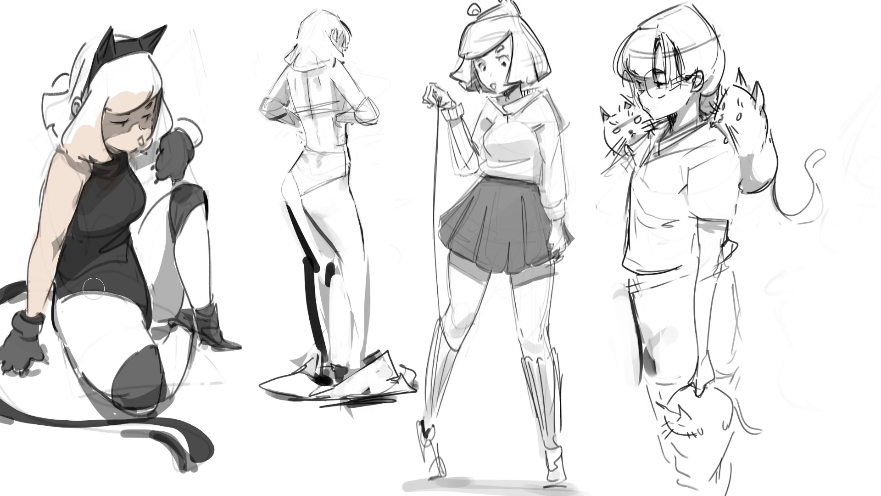
Fill the cat-girl's thigh and the skin beside her glove with flat skin tone
mouse_move(64, 301)
mouse_down()
mouse_move(103, 377)
mouse_move(120, 384)
mouse_up()
key(ctrl+z)
mouse_move(62, 296)
mouse_down()
mouse_move(80, 351)
mouse_move(112, 393)
mouse_move(74, 299)
mouse_move(110, 303)
mouse_move(144, 367)
mouse_move(140, 406)
mouse_move(181, 340)
mouse_move(170, 395)
mouse_move(163, 216)
mouse_move(144, 293)
mouse_move(152, 230)
mouse_move(165, 207)
mouse_move(203, 305)
mouse_up()
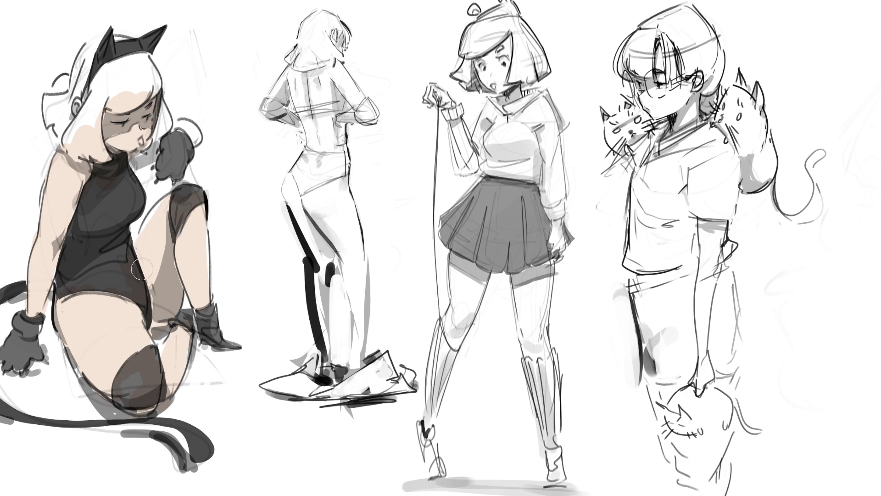
mouse_move(184, 123)
mouse_down()
mouse_move(164, 139)
mouse_move(189, 134)
mouse_move(131, 139)
mouse_up()
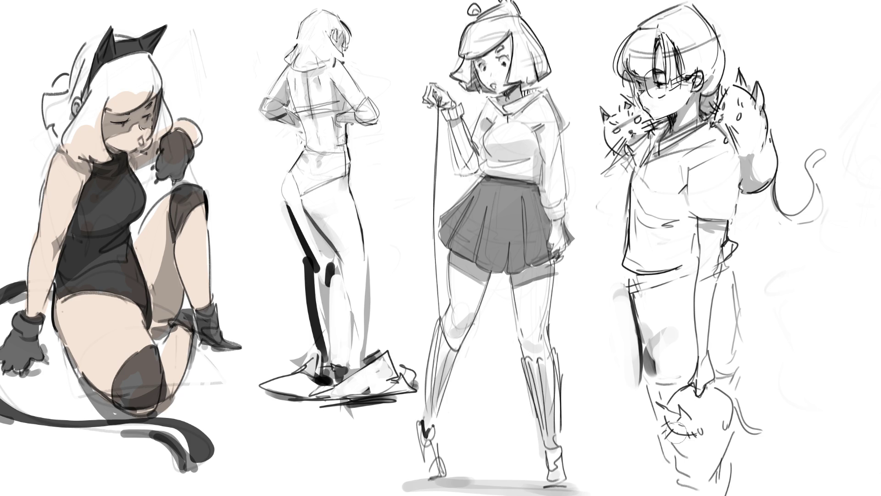
drag(666, 419, 678, 434)
Add pink arm marks, nose dot, cheek blush, glove-knuckle tint and a dark-red earring
mouse_move(42, 221)
mouse_down()
mouse_move(39, 240)
mouse_move(58, 233)
mouse_move(54, 245)
mouse_up()
click(130, 132)
mouse_move(115, 132)
mouse_down()
mouse_move(155, 123)
mouse_move(138, 129)
mouse_up()
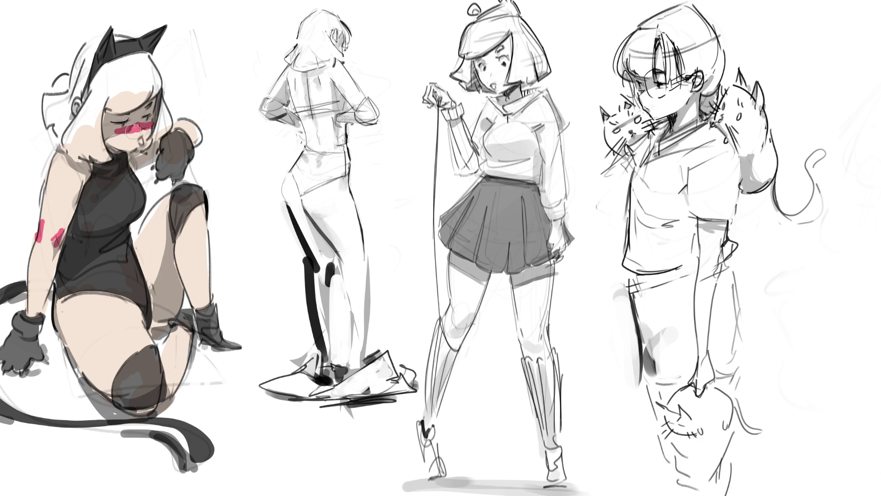
click(78, 107)
drag(78, 104, 75, 112)
drag(180, 121, 199, 127)
key(bracketright)
Paint the cat-girl's hair cyan, then darken her eye and raised glove
mouse_move(109, 69)
mouse_down()
mouse_move(80, 131)
mouse_move(88, 149)
mouse_up()
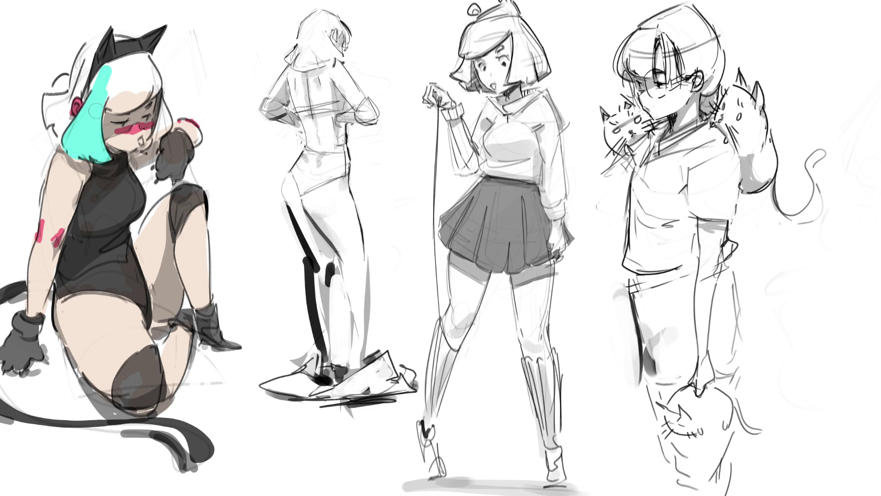
mouse_move(100, 83)
mouse_down()
mouse_move(130, 94)
mouse_move(156, 85)
mouse_move(145, 57)
mouse_move(108, 74)
mouse_up()
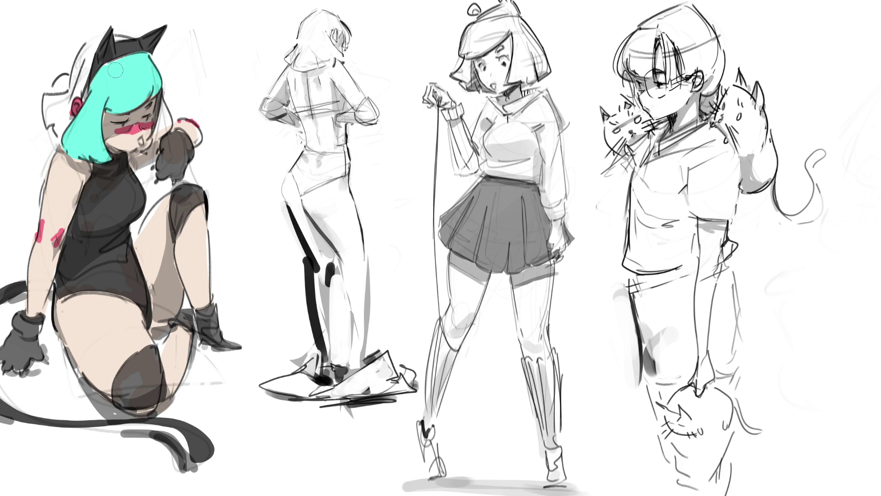
mouse_move(54, 99)
mouse_down()
mouse_move(48, 110)
mouse_move(60, 133)
mouse_move(86, 67)
mouse_move(62, 97)
mouse_move(97, 43)
mouse_up()
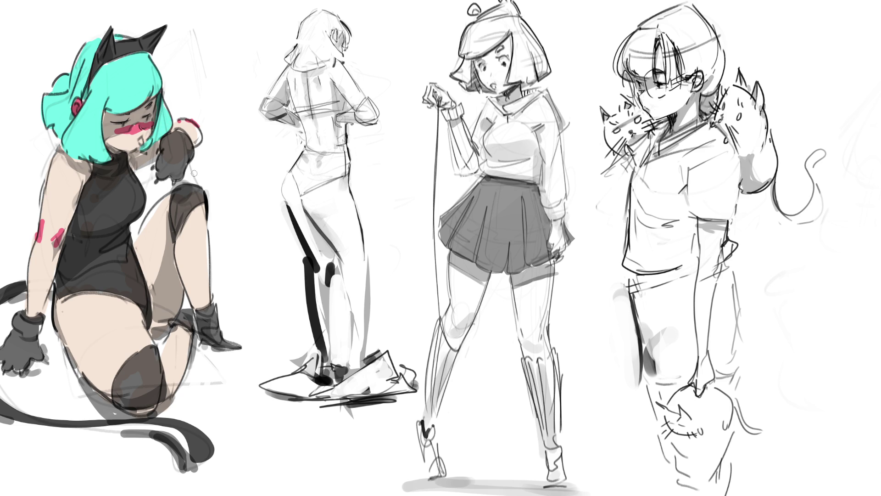
drag(145, 118, 154, 115)
mouse_move(174, 140)
mouse_down()
mouse_move(164, 163)
mouse_move(178, 158)
mouse_move(182, 140)
mouse_move(179, 172)
mouse_move(183, 138)
mouse_move(196, 146)
mouse_move(172, 148)
mouse_move(165, 170)
mouse_move(175, 172)
mouse_move(179, 138)
mouse_move(191, 134)
mouse_move(195, 143)
mouse_up()
Shade both gloves, the lower bodysuit, stocking and boot with dark grey
mouse_move(179, 195)
mouse_down()
mouse_move(178, 223)
mouse_move(200, 186)
mouse_move(186, 188)
mouse_up()
mouse_move(19, 320)
mouse_down()
mouse_move(29, 328)
mouse_move(9, 353)
mouse_move(37, 331)
mouse_move(36, 317)
mouse_up()
mouse_move(66, 287)
mouse_down()
mouse_move(87, 268)
mouse_move(73, 236)
mouse_move(83, 202)
mouse_move(97, 175)
mouse_move(113, 181)
mouse_move(108, 230)
mouse_move(99, 215)
mouse_move(126, 175)
mouse_move(138, 205)
mouse_move(91, 248)
mouse_move(119, 258)
mouse_move(81, 253)
mouse_move(119, 289)
mouse_move(119, 276)
mouse_move(138, 292)
mouse_up()
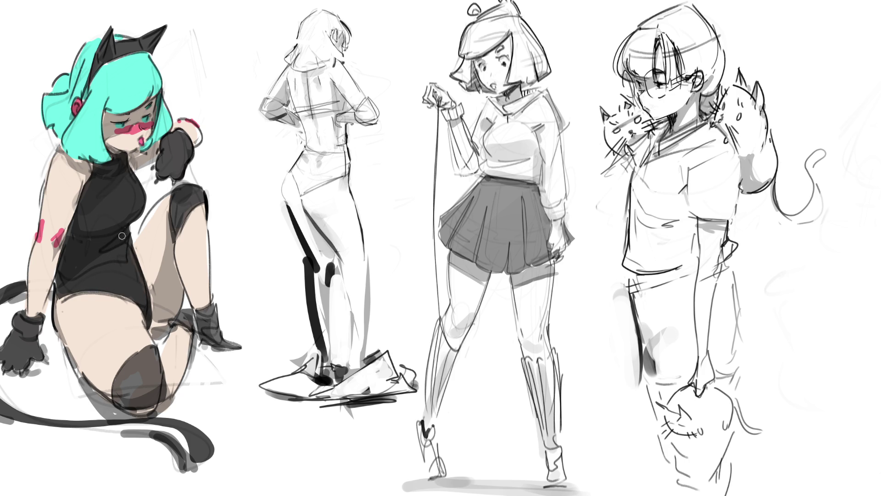
mouse_move(150, 362)
mouse_down()
mouse_move(116, 380)
mouse_move(137, 393)
mouse_move(147, 367)
mouse_move(154, 399)
mouse_up()
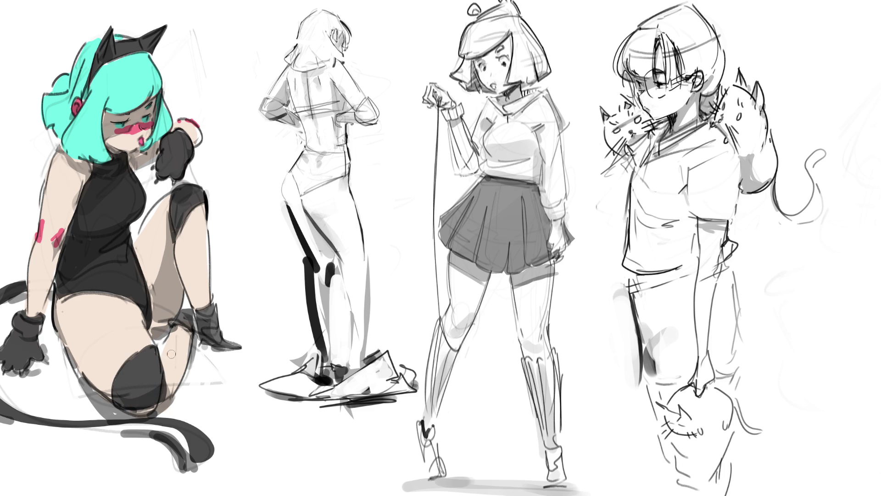
mouse_move(185, 322)
mouse_down()
mouse_move(200, 315)
mouse_move(211, 325)
mouse_move(204, 333)
mouse_move(229, 342)
mouse_move(227, 314)
mouse_up()
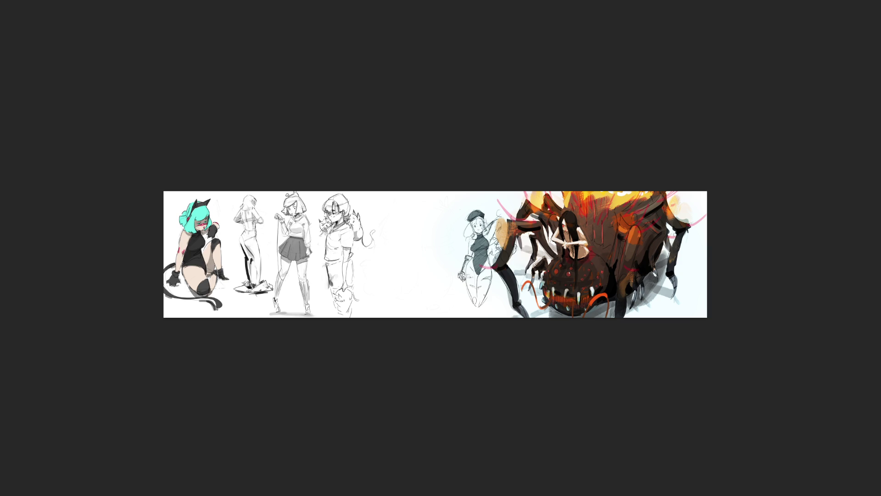
Wash teal over the cat-girl figure and brush pink-red blush across her cheeks
mouse_move(202, 216)
mouse_down()
mouse_move(191, 311)
mouse_move(197, 297)
mouse_up()
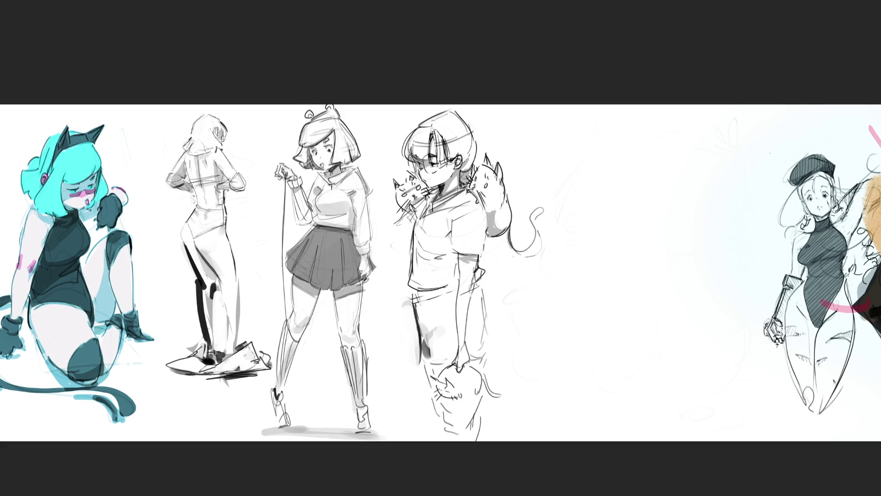
mouse_move(66, 189)
mouse_down()
mouse_move(91, 188)
mouse_move(67, 193)
mouse_move(89, 197)
mouse_up()
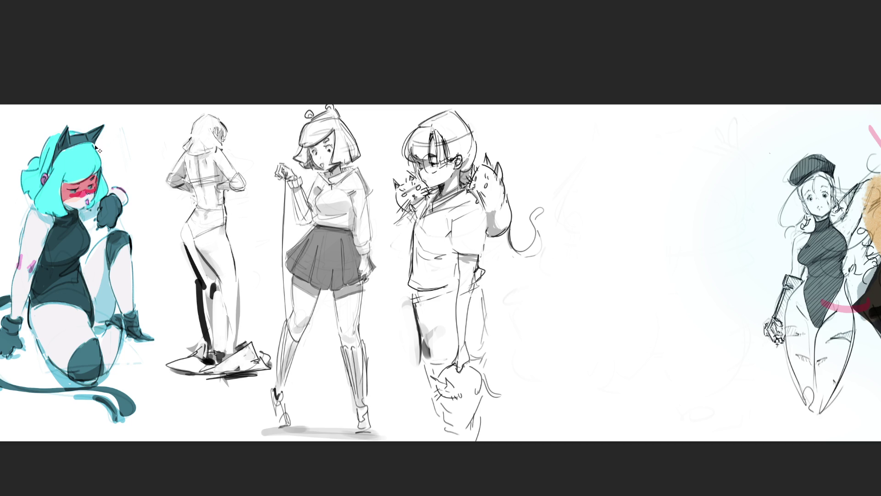
Undo the last blush stroke and brush pink shading over the thigh out to the knee
key(ctrl+z)
key(ctrl+z)
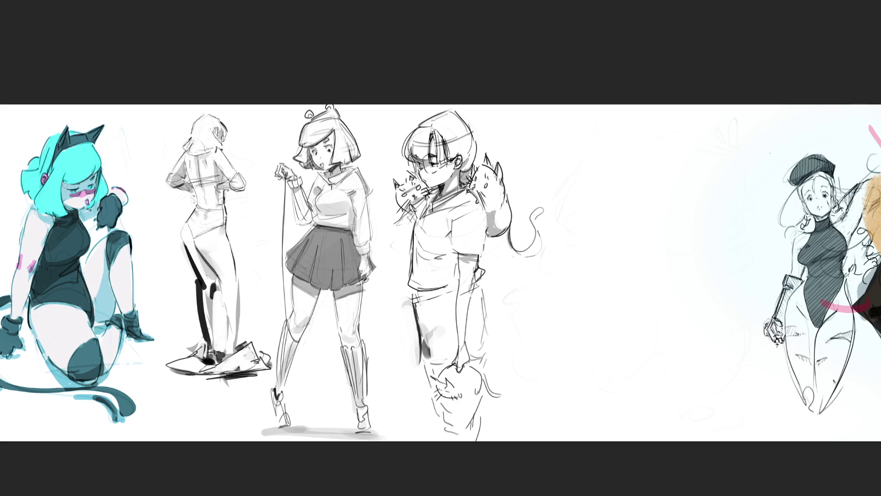
drag(63, 186, 81, 183)
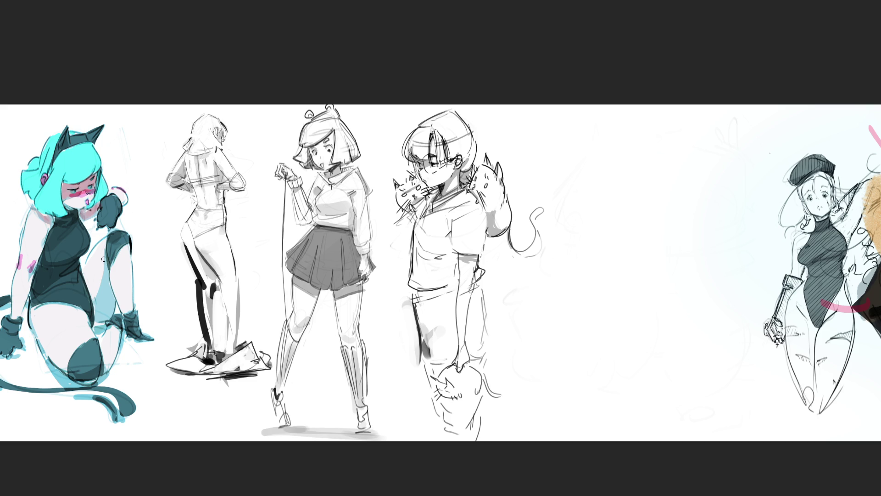
drag(104, 259, 105, 321)
mouse_move(110, 261)
mouse_down()
mouse_move(104, 248)
mouse_move(90, 264)
mouse_move(99, 312)
mouse_move(103, 246)
mouse_move(102, 320)
mouse_up()
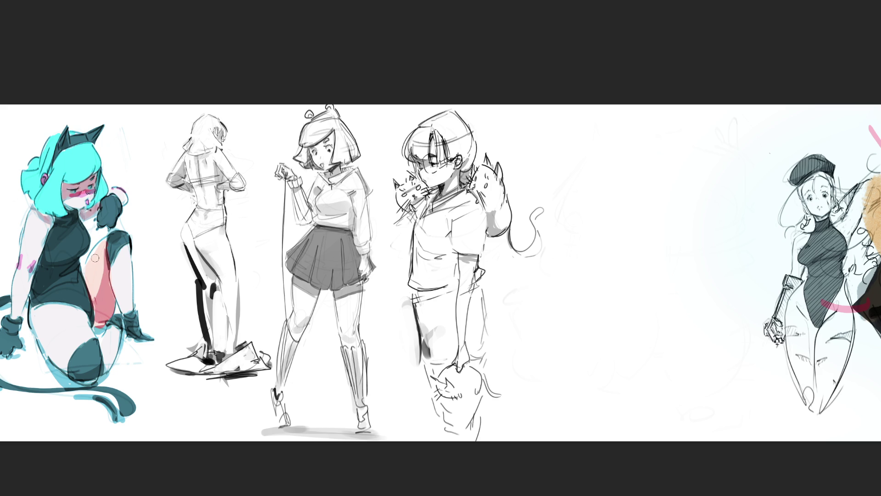
mouse_move(123, 252)
mouse_down()
mouse_move(118, 312)
mouse_move(123, 256)
mouse_move(129, 260)
mouse_up()
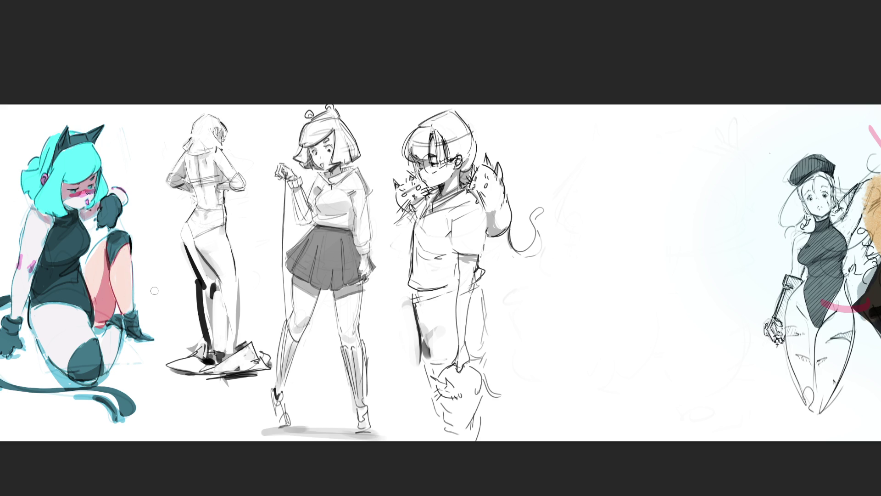
mouse_move(37, 314)
mouse_down()
mouse_move(62, 364)
mouse_move(82, 333)
mouse_move(73, 316)
mouse_move(55, 324)
mouse_move(40, 312)
mouse_up()
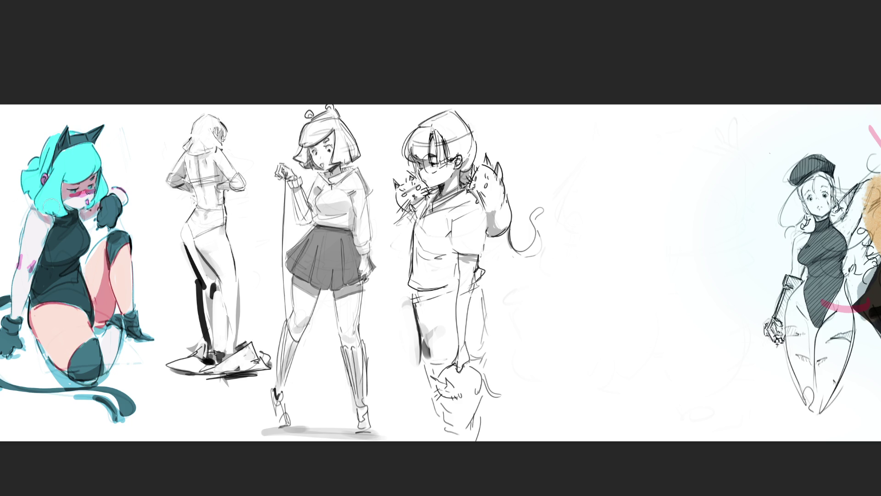
Shade arm, cheek, hand and lower leg pink, redden the earring, and highlight the hair white
mouse_move(25, 220)
mouse_down()
mouse_move(36, 246)
mouse_move(19, 300)
mouse_move(32, 233)
mouse_up()
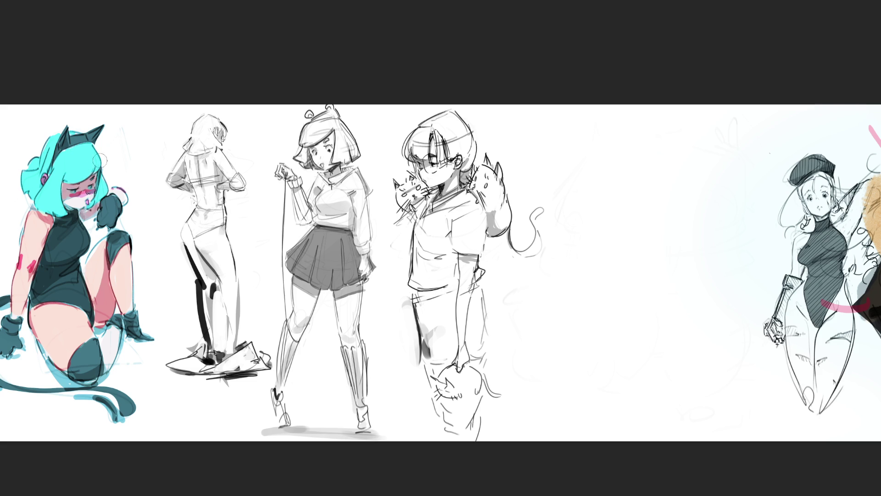
drag(67, 193, 81, 202)
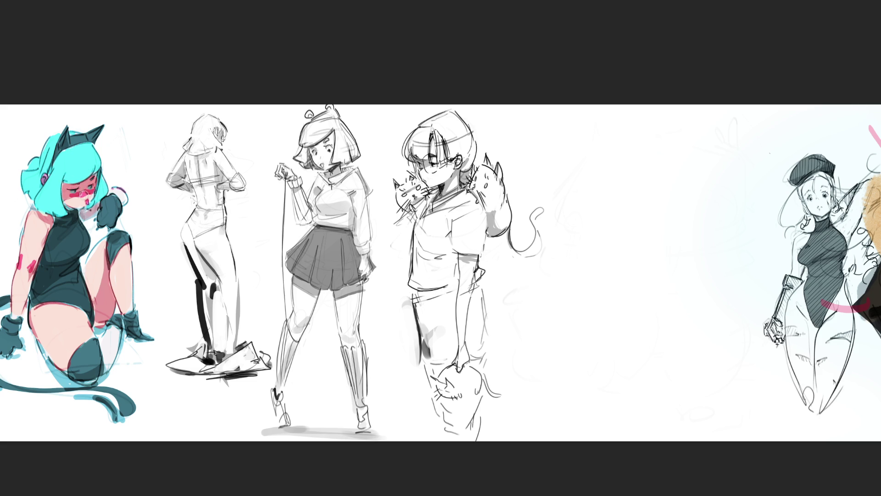
drag(46, 174, 44, 182)
mouse_move(114, 190)
mouse_down()
mouse_move(115, 198)
mouse_move(122, 193)
mouse_up()
mouse_move(103, 343)
mouse_down()
mouse_move(114, 331)
mouse_move(115, 339)
mouse_move(117, 325)
mouse_up()
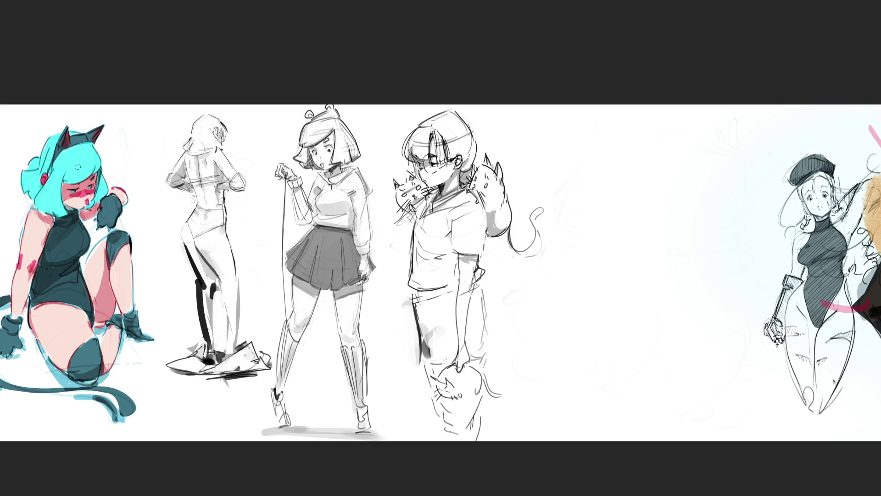
drag(60, 170, 94, 164)
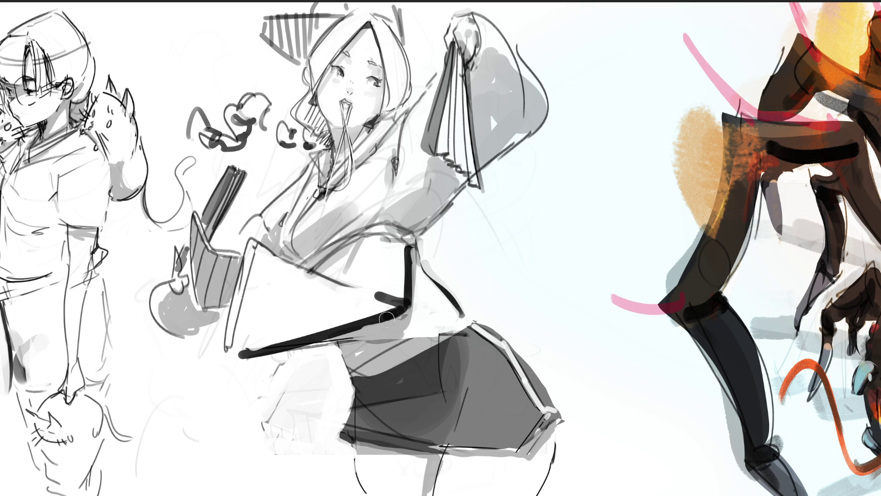
Lighten the dark skirt edge with a grey stroke
mouse_move(360, 349)
mouse_down()
mouse_move(345, 367)
mouse_move(395, 355)
mouse_move(422, 305)
mouse_up()
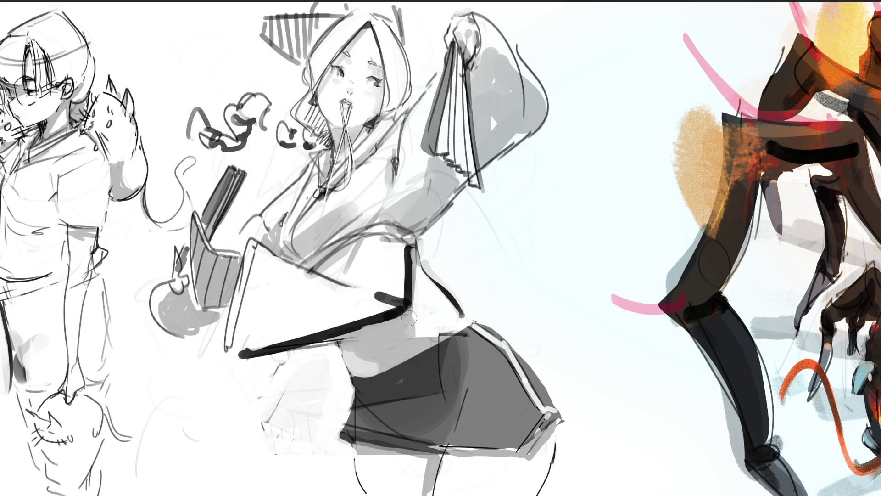
Repaint grey shading under the sash and waist, then sketch a looping skirt curve and torso line
mouse_move(349, 349)
mouse_down()
mouse_move(381, 361)
mouse_move(365, 370)
mouse_up()
drag(408, 321, 449, 314)
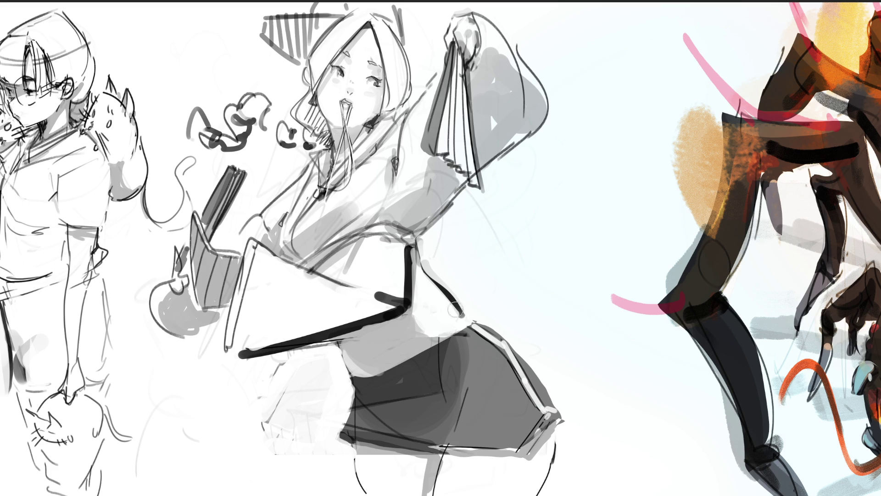
mouse_move(438, 328)
mouse_down()
mouse_move(439, 339)
mouse_move(447, 305)
mouse_move(434, 322)
mouse_move(451, 311)
mouse_move(463, 319)
mouse_move(470, 305)
mouse_up()
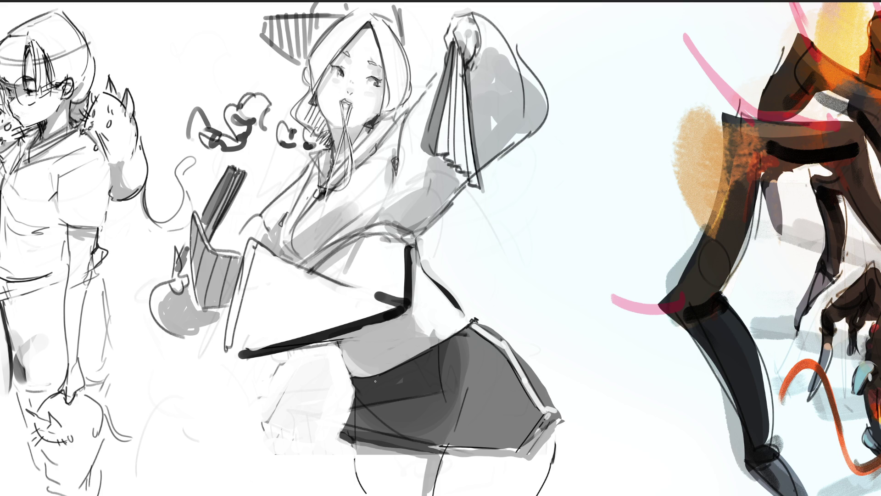
mouse_move(376, 377)
mouse_down()
mouse_move(259, 410)
mouse_move(237, 279)
mouse_move(198, 352)
mouse_move(294, 407)
mouse_up()
drag(265, 256, 340, 143)
Redraw thin strands from the mouth down the torso and erase a gap in the black line
key(ctrl+z)
mouse_move(267, 257)
mouse_down()
mouse_move(316, 198)
mouse_move(337, 147)
mouse_up()
key(ctrl+z)
drag(340, 98, 265, 259)
key(ctrl+z)
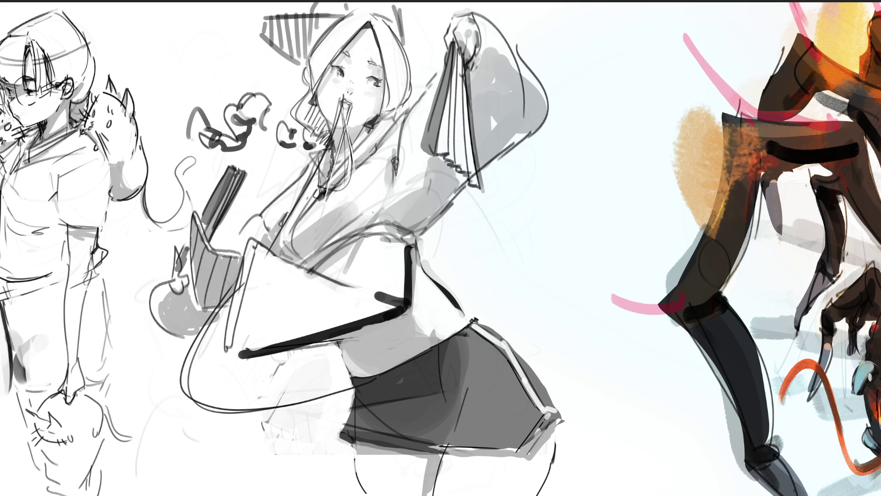
mouse_move(353, 100)
mouse_down()
mouse_move(425, 337)
mouse_move(400, 372)
mouse_up()
key(ctrl+z)
mouse_move(346, 100)
mouse_down()
mouse_move(432, 293)
mouse_move(398, 393)
mouse_move(351, 138)
mouse_up()
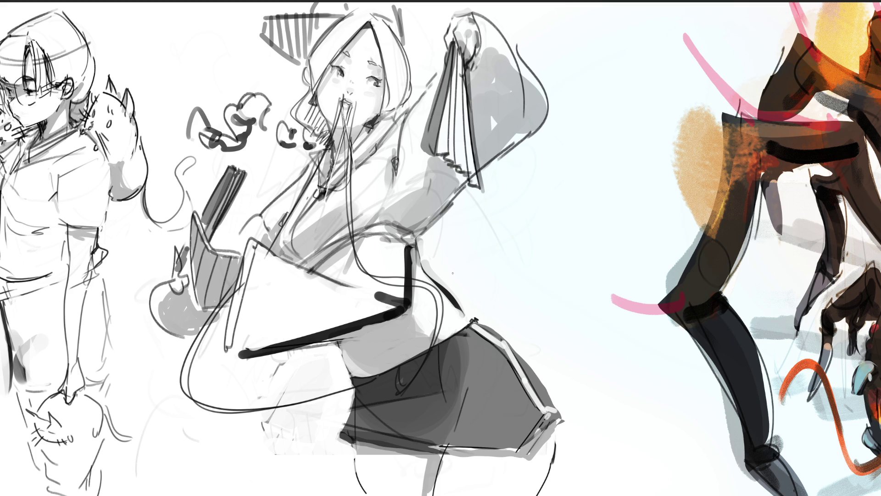
drag(406, 279, 409, 280)
drag(354, 125, 349, 102)
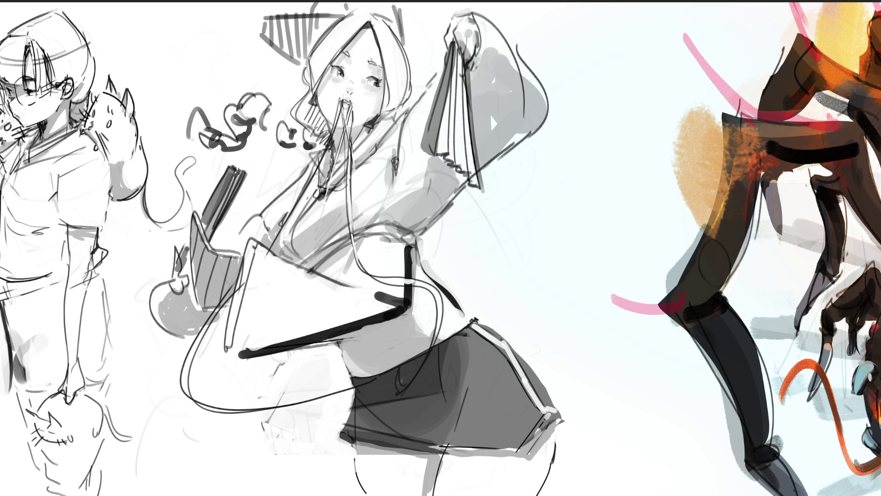
Add small strokes on the cheeks, forehead and a hair strand beside the left eye
drag(329, 82, 322, 95)
drag(341, 63, 367, 32)
drag(336, 69, 325, 87)
drag(377, 100, 369, 119)
key(ctrl+z)
key(ctrl+shift+z)
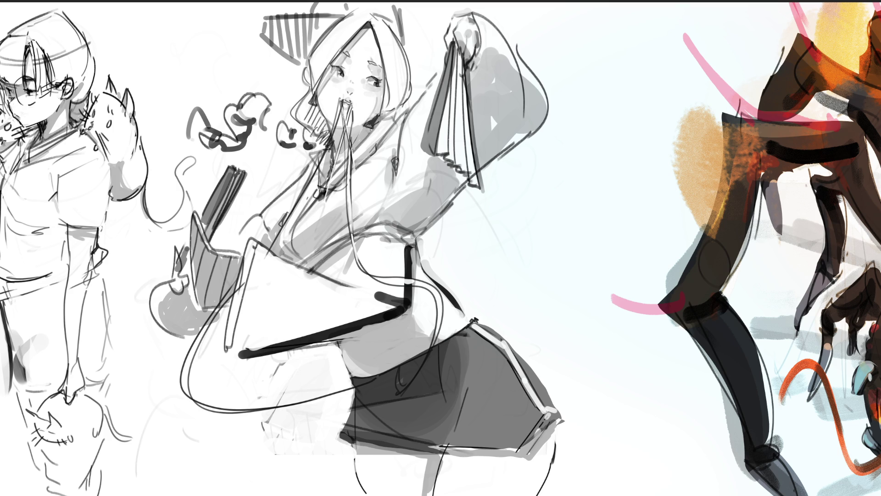
Draw and darken dark lines along the notebook's left and inner edges
drag(451, 90, 435, 145)
drag(450, 90, 436, 154)
drag(454, 89, 448, 159)
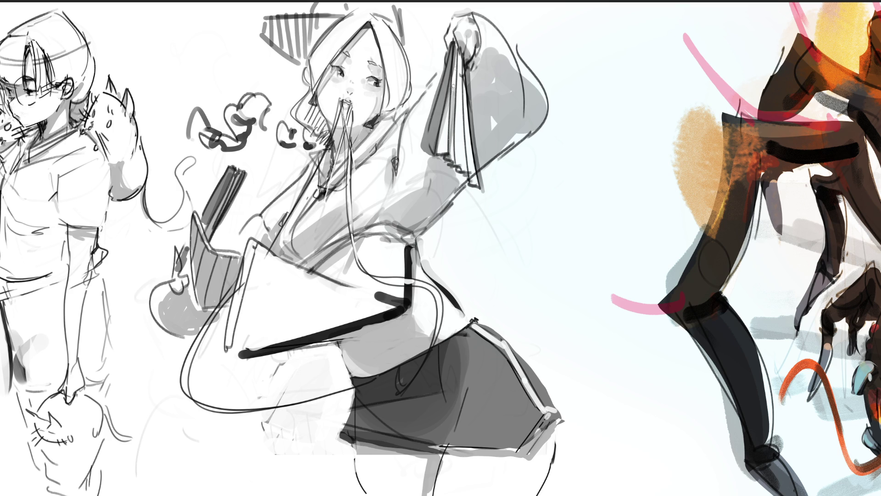
key(ctrl+z)
drag(453, 52, 451, 106)
key(ctrl+z)
drag(454, 50, 449, 137)
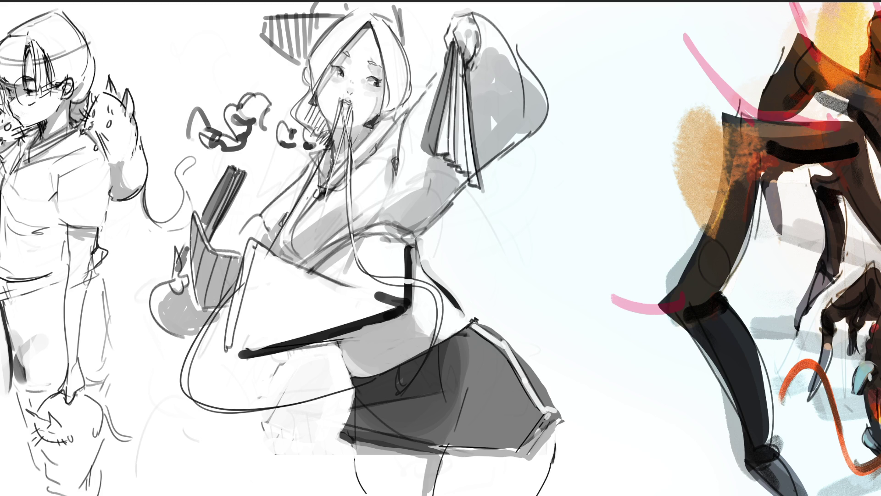
drag(459, 60, 464, 155)
drag(460, 61, 473, 185)
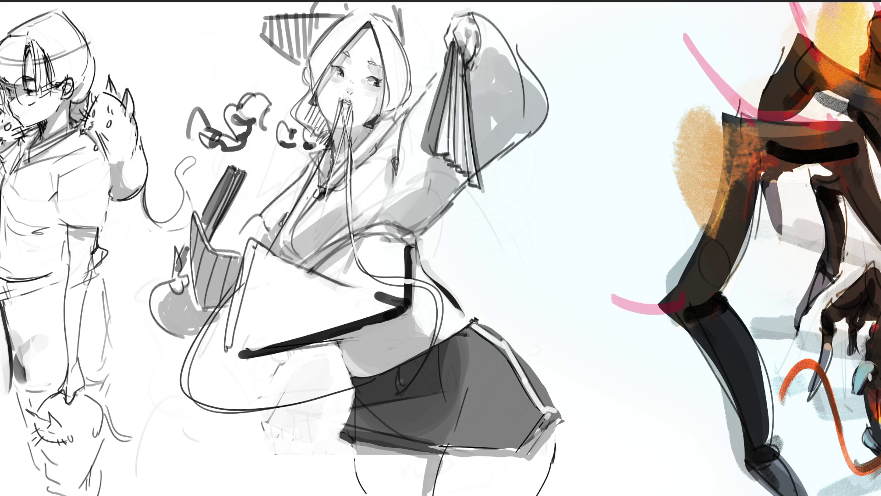
Outline the raised hand's top and wrist edges and define its fingers and knuckles
mouse_move(474, 14)
mouse_down()
mouse_move(455, 13)
mouse_move(475, 21)
mouse_move(477, 9)
mouse_move(500, 34)
mouse_up()
drag(483, 10, 494, 54)
mouse_move(471, 60)
mouse_down()
mouse_move(480, 58)
mouse_move(471, 68)
mouse_move(520, 48)
mouse_up()
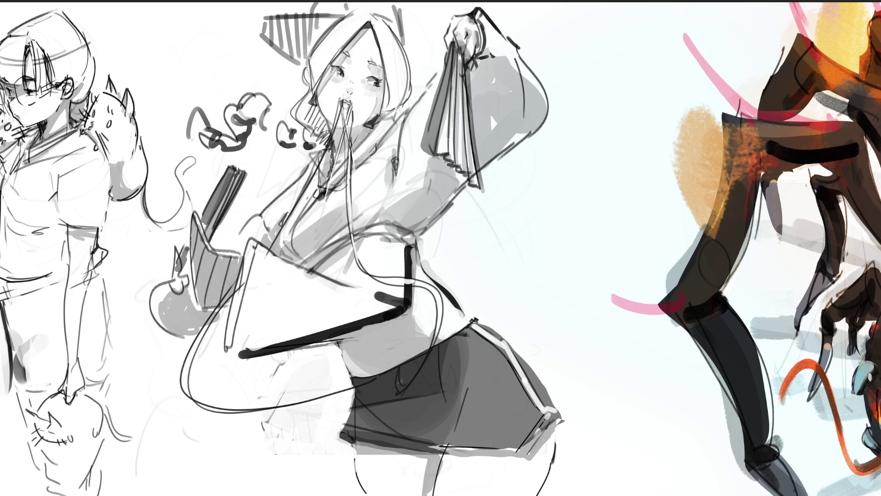
drag(456, 25, 463, 55)
mouse_move(458, 26)
mouse_down()
mouse_move(464, 22)
mouse_move(475, 42)
mouse_move(467, 53)
mouse_up()
drag(469, 48, 478, 64)
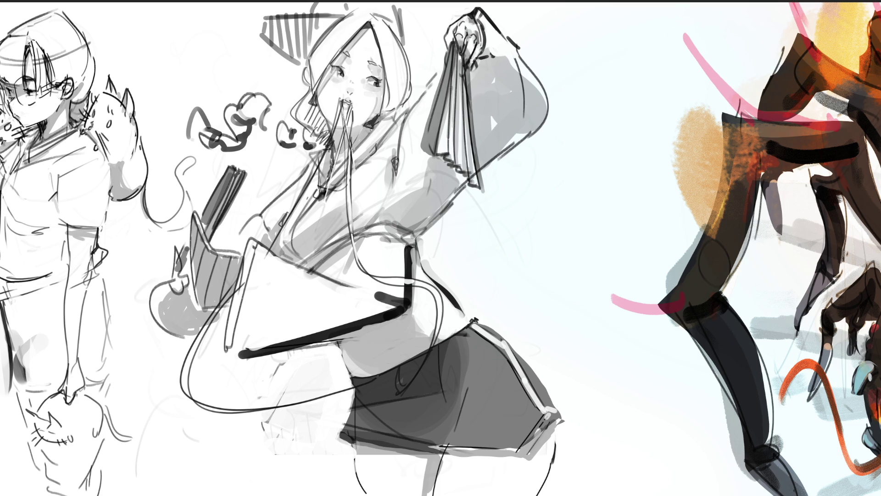
drag(485, 47, 478, 73)
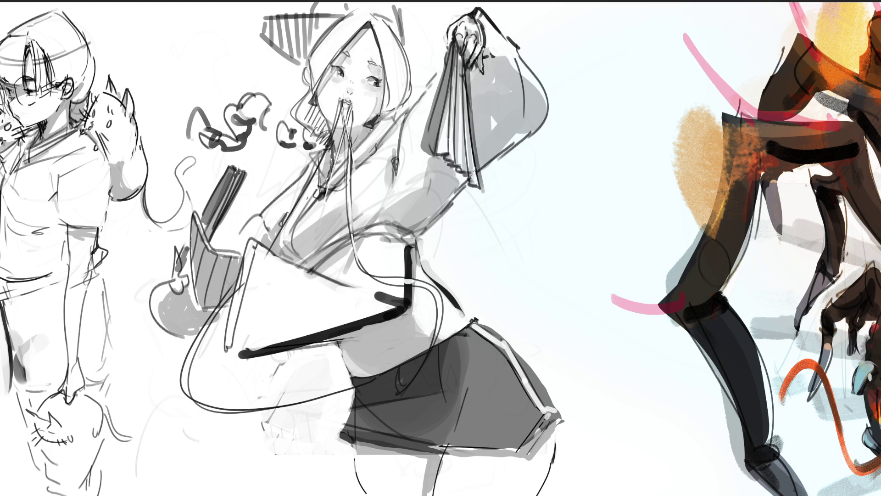
Outline the held book's edges, add page lines, and line the white panel's left edge
mouse_move(467, 62)
mouse_down()
mouse_move(485, 202)
mouse_move(478, 192)
mouse_move(485, 192)
mouse_up()
mouse_move(431, 112)
mouse_down()
mouse_move(426, 157)
mouse_move(432, 152)
mouse_up()
mouse_move(459, 51)
mouse_down()
mouse_move(438, 128)
mouse_move(437, 103)
mouse_up()
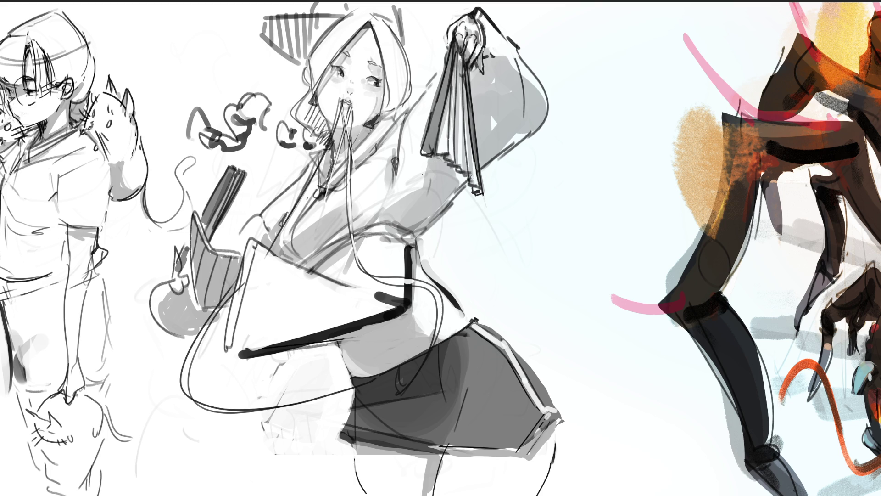
drag(253, 242, 227, 349)
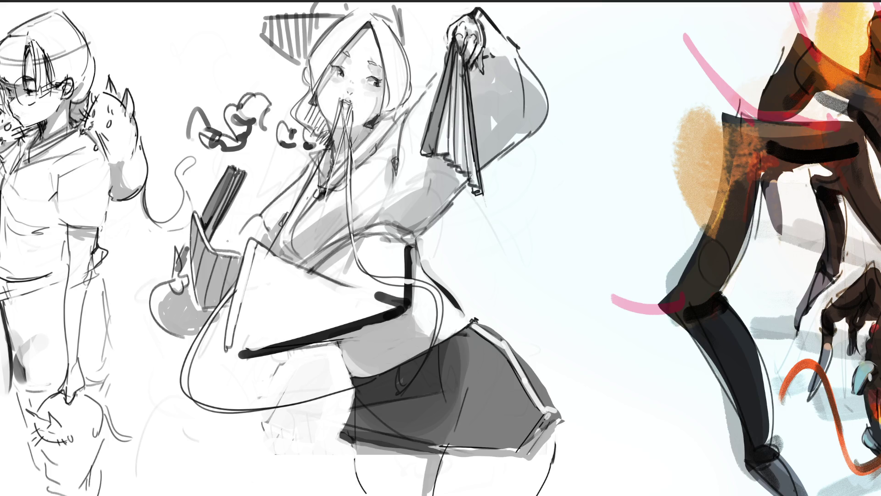
Outline the lower book's top edge and hat brim, and shade the hat stripes darker
mouse_move(195, 211)
mouse_down()
mouse_move(213, 251)
mouse_move(244, 253)
mouse_up()
mouse_move(341, 17)
mouse_down()
mouse_move(303, 59)
mouse_move(260, 36)
mouse_move(279, 18)
mouse_move(335, 16)
mouse_move(278, 29)
mouse_move(325, 44)
mouse_move(305, 53)
mouse_move(342, 14)
mouse_up()
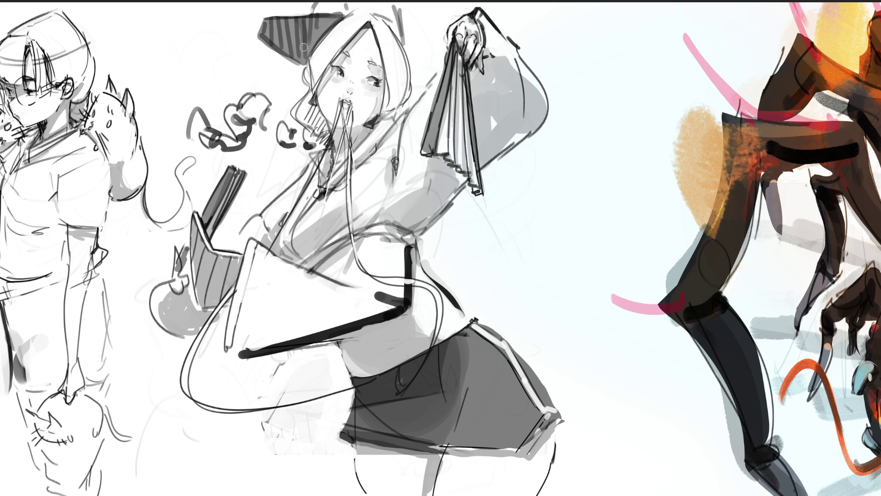
mouse_move(313, 20)
mouse_down()
mouse_move(317, 37)
mouse_move(331, 21)
mouse_move(294, 46)
mouse_move(333, 21)
mouse_move(308, 44)
mouse_move(280, 28)
mouse_move(322, 20)
mouse_move(280, 25)
mouse_move(308, 46)
mouse_move(275, 27)
mouse_move(314, 47)
mouse_move(306, 61)
mouse_up()
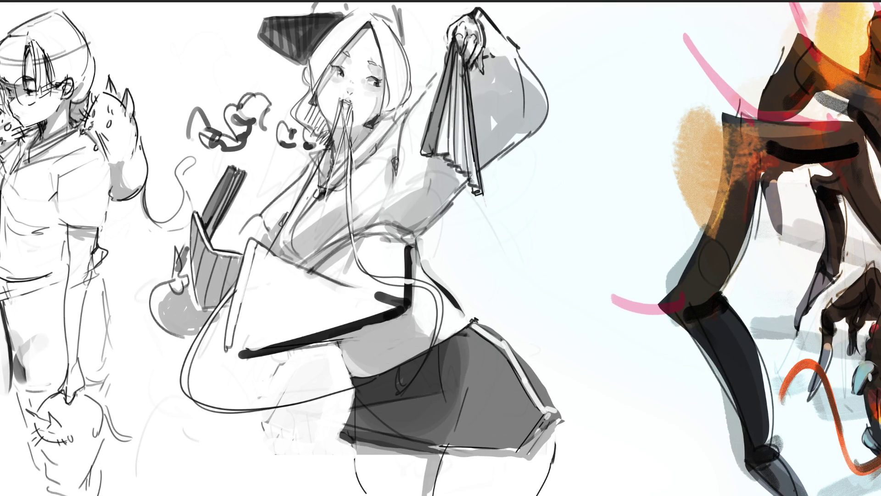
Add a stroke at the hat top, a hooked hair strand, and small strokes near the cat's ear
drag(403, 6, 403, 41)
key(ctrl+z)
drag(308, 7, 310, 13)
drag(406, 31, 401, 43)
mouse_move(189, 263)
mouse_down()
mouse_move(192, 282)
mouse_move(171, 236)
mouse_move(179, 238)
mouse_move(169, 246)
mouse_up()
Sketch spiky flame strokes and a paw cuff by the cat's ear, undoing stray marks
mouse_move(174, 258)
mouse_down()
mouse_move(175, 246)
mouse_move(166, 279)
mouse_move(183, 276)
mouse_move(179, 284)
mouse_move(168, 279)
mouse_move(167, 290)
mouse_up()
mouse_move(168, 290)
mouse_down()
mouse_move(192, 280)
mouse_move(186, 296)
mouse_up()
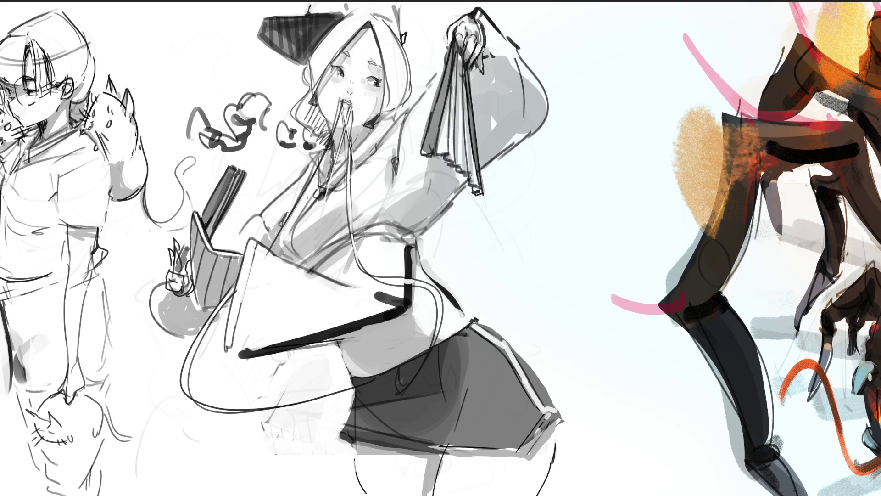
key(ctrl+z)
mouse_move(174, 254)
mouse_down()
mouse_move(179, 271)
mouse_move(186, 263)
mouse_move(180, 273)
mouse_move(188, 261)
mouse_up()
key(ctrl+z)
key(ctrl+z)
key(ctrl+z)
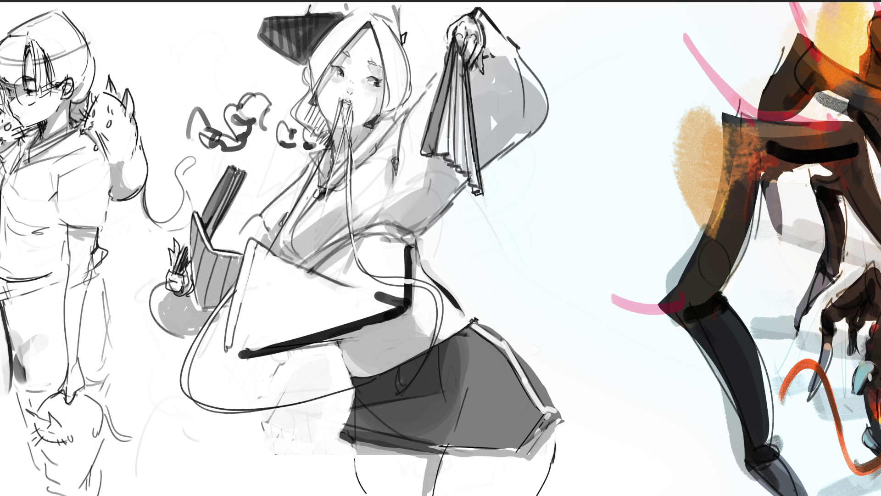
key(ctrl+z)
key(ctrl+z)
mouse_move(173, 259)
mouse_down()
mouse_move(168, 274)
mouse_move(172, 248)
mouse_move(180, 250)
mouse_up()
Touch up torso lines, hatch the grey skirt diagonally, and darken the skirt's upper edge
mouse_move(347, 371)
mouse_down()
mouse_move(333, 341)
mouse_move(351, 370)
mouse_up()
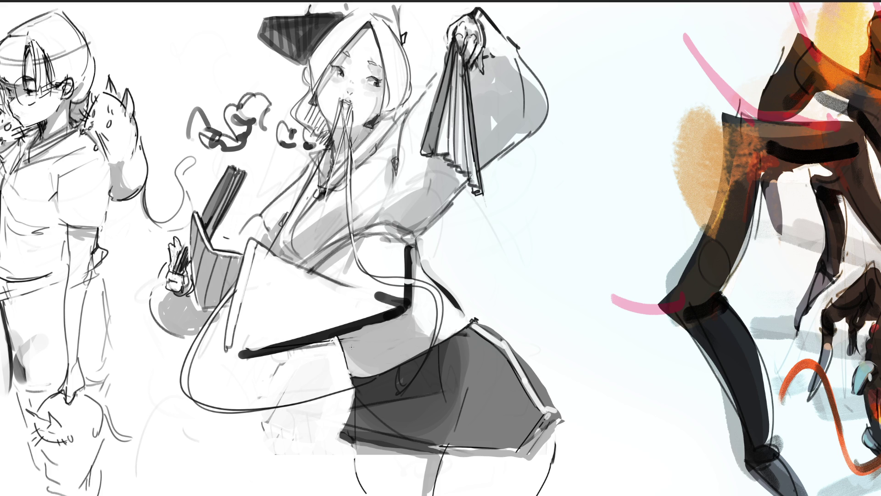
drag(368, 322, 370, 333)
mouse_move(460, 399)
mouse_down()
mouse_move(454, 413)
mouse_move(468, 383)
mouse_move(447, 436)
mouse_up()
drag(376, 418, 434, 447)
key(ctrl+z)
drag(370, 415, 440, 444)
mouse_move(365, 403)
mouse_down()
mouse_move(378, 418)
mouse_move(344, 443)
mouse_up()
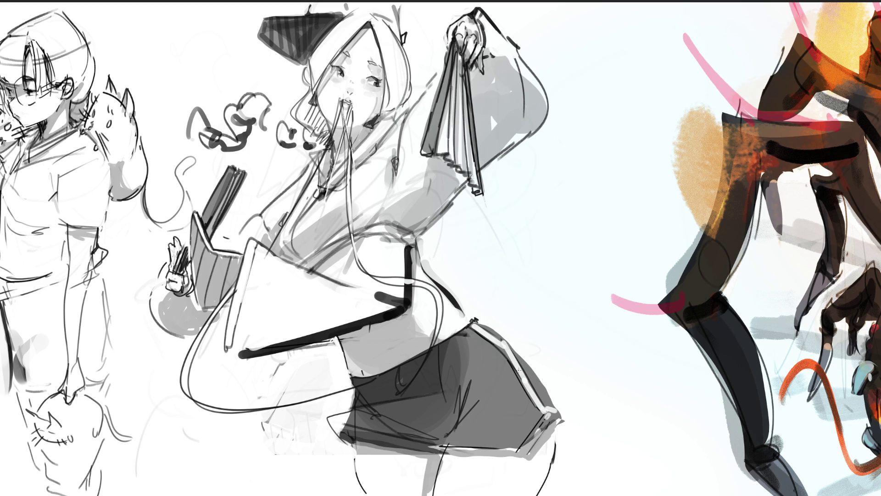
mouse_move(489, 326)
mouse_down()
mouse_move(571, 413)
mouse_move(569, 428)
mouse_up()
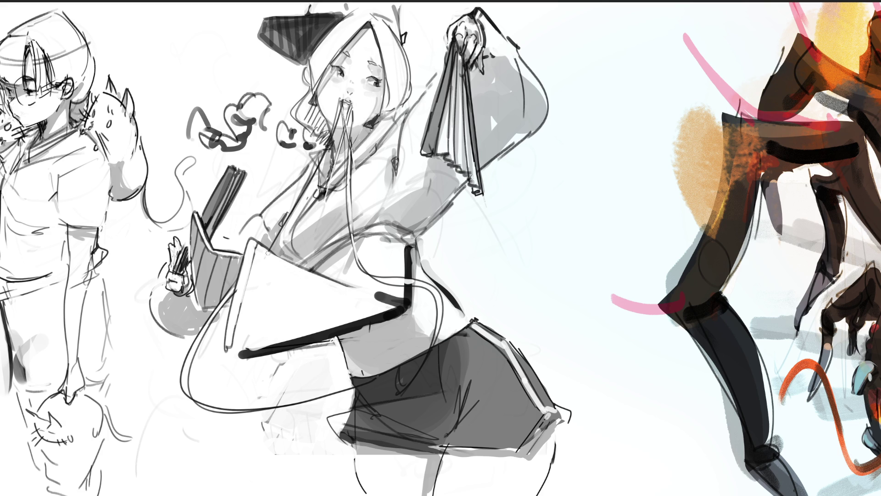
drag(266, 250, 340, 284)
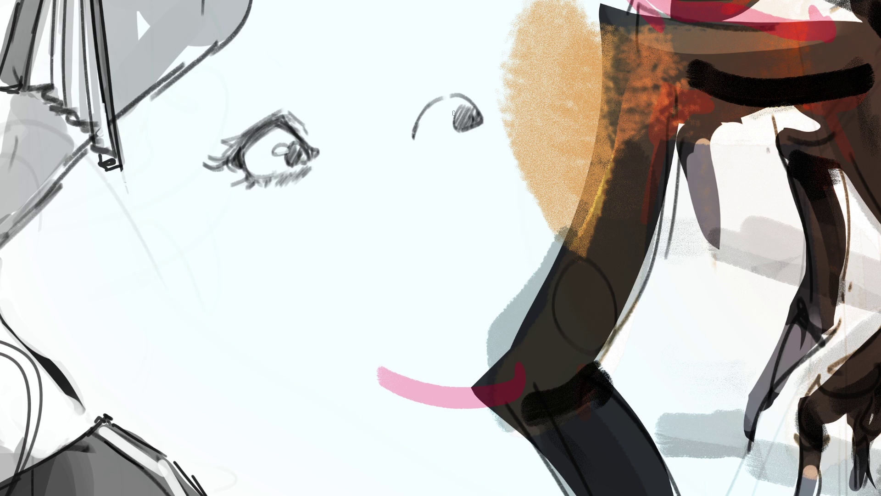
Darken the right eye's pupil, iris, lids and lashes, and strengthen its eyebrow
drag(455, 114, 453, 117)
mouse_move(414, 134)
mouse_down()
mouse_move(421, 117)
mouse_move(483, 107)
mouse_up()
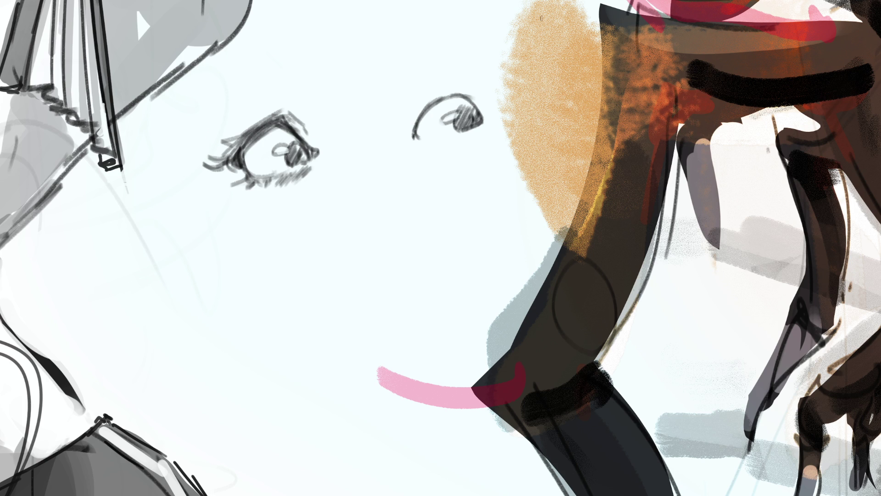
drag(476, 115, 472, 124)
mouse_move(412, 134)
mouse_down()
mouse_move(451, 91)
mouse_move(471, 85)
mouse_move(482, 110)
mouse_move(503, 107)
mouse_move(476, 110)
mouse_move(499, 107)
mouse_move(484, 116)
mouse_up()
mouse_move(435, 105)
mouse_down()
mouse_move(501, 87)
mouse_move(412, 113)
mouse_up()
key(ctrl+z)
key(ctrl+z)
key(ctrl+z)
key(ctrl+z)
key(ctrl+z)
key(ctrl+z)
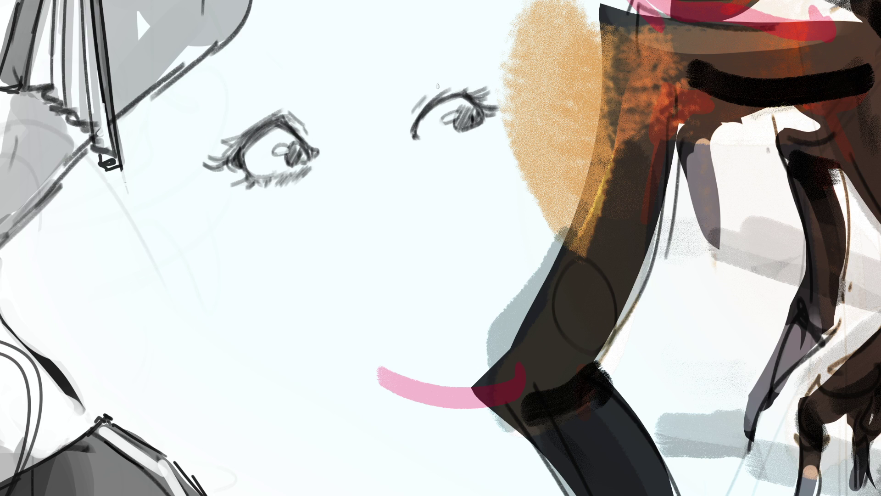
mouse_move(426, 143)
mouse_down()
mouse_move(487, 119)
mouse_move(488, 131)
mouse_move(491, 121)
mouse_move(470, 138)
mouse_up()
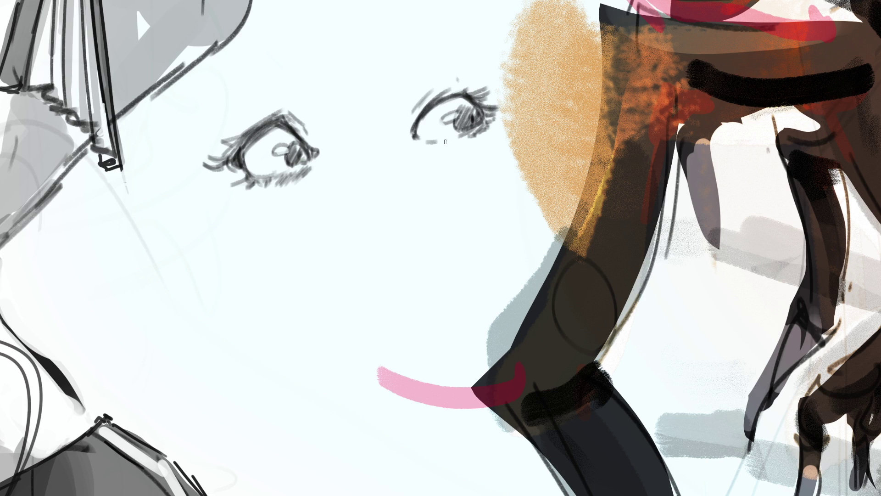
mouse_move(471, 100)
mouse_down()
mouse_move(460, 109)
mouse_move(469, 122)
mouse_up()
mouse_move(468, 94)
mouse_down()
mouse_move(486, 108)
mouse_move(473, 97)
mouse_move(486, 124)
mouse_move(467, 150)
mouse_up()
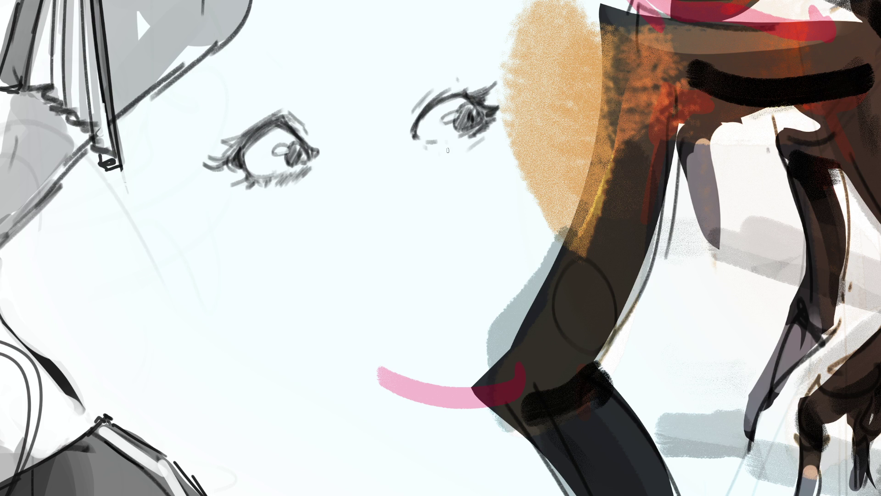
drag(459, 107, 471, 101)
mouse_move(426, 129)
mouse_down()
mouse_move(418, 121)
mouse_move(459, 98)
mouse_move(475, 102)
mouse_up()
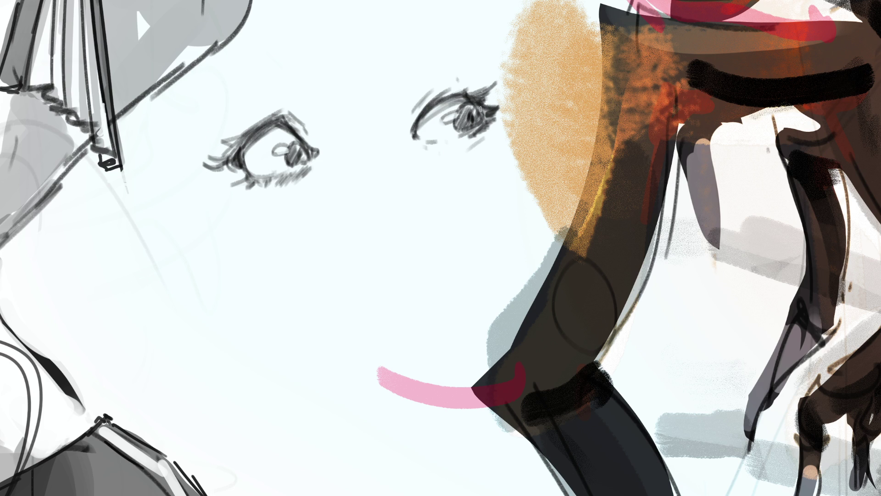
mouse_move(434, 131)
mouse_down()
mouse_move(423, 138)
mouse_move(469, 133)
mouse_up()
Darken the left eye's iris and lid, then sketch eyebrows above both eyes
mouse_move(280, 132)
mouse_down()
mouse_move(267, 137)
mouse_move(280, 145)
mouse_up()
mouse_move(289, 127)
mouse_down()
mouse_move(268, 136)
mouse_move(289, 148)
mouse_up()
mouse_move(429, 118)
mouse_down()
mouse_move(446, 102)
mouse_move(438, 107)
mouse_move(433, 81)
mouse_up()
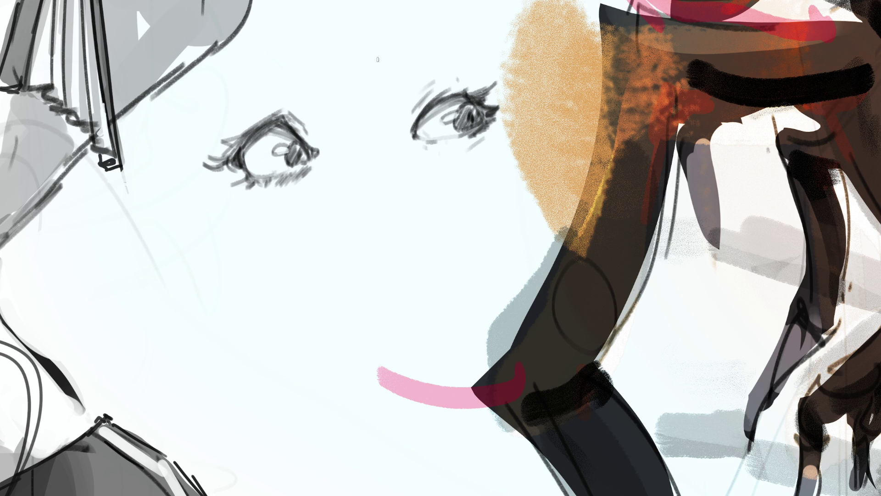
drag(389, 60, 423, 41)
drag(257, 84, 292, 86)
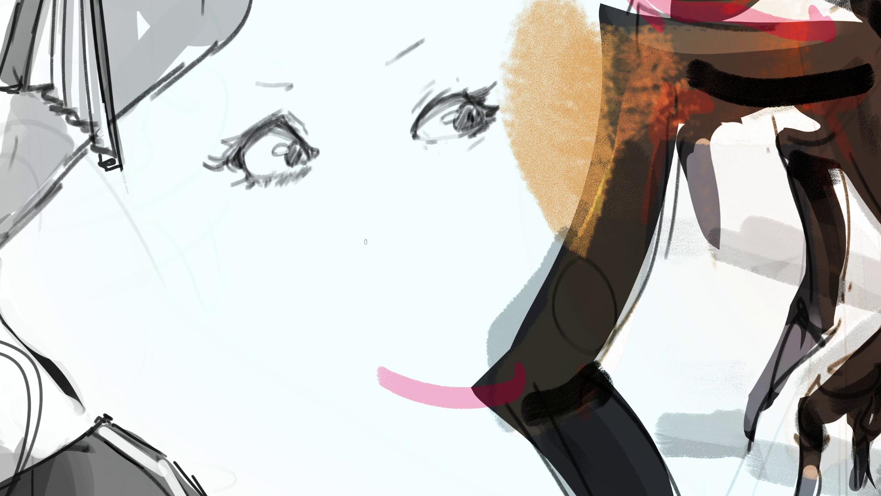
Draw a curled C-shaped form below the eyes and add small nostril marks
mouse_move(376, 222)
mouse_down()
mouse_move(342, 229)
mouse_move(380, 314)
mouse_move(407, 316)
mouse_up()
mouse_move(375, 225)
mouse_down()
mouse_move(364, 266)
mouse_move(381, 280)
mouse_move(399, 230)
mouse_move(427, 296)
mouse_move(422, 306)
mouse_up()
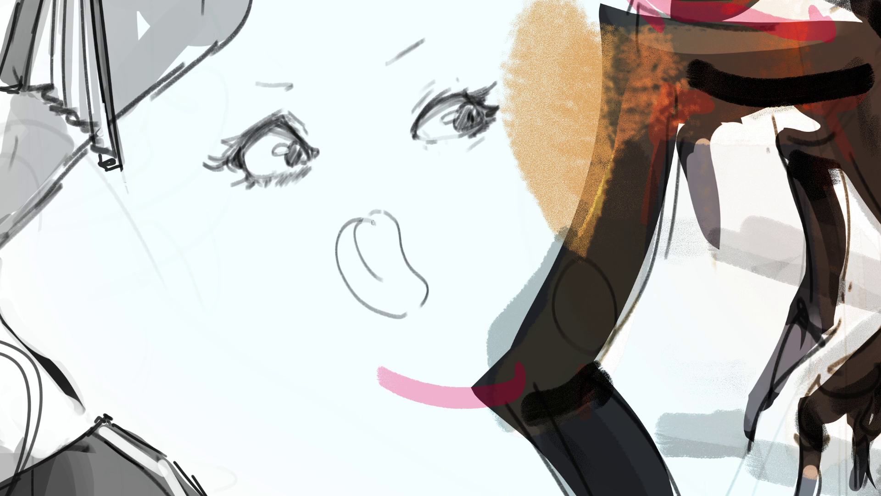
mouse_move(359, 219)
mouse_down()
mouse_move(416, 207)
mouse_move(401, 224)
mouse_up()
drag(330, 237, 342, 242)
drag(344, 182, 358, 186)
drag(348, 160, 354, 165)
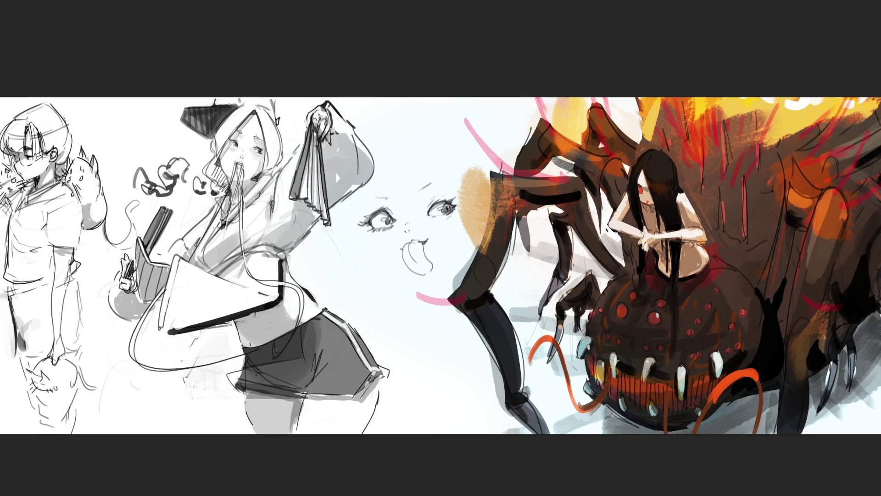
Draw the cheek and head outline, both ears, a wavy hairline, small squiggles and a chin line
mouse_move(378, 198)
mouse_down()
mouse_move(393, 245)
mouse_move(464, 219)
mouse_up()
mouse_move(435, 185)
mouse_down()
mouse_move(456, 182)
mouse_move(461, 216)
mouse_up()
drag(345, 233, 345, 246)
drag(486, 194, 487, 209)
drag(391, 168, 434, 158)
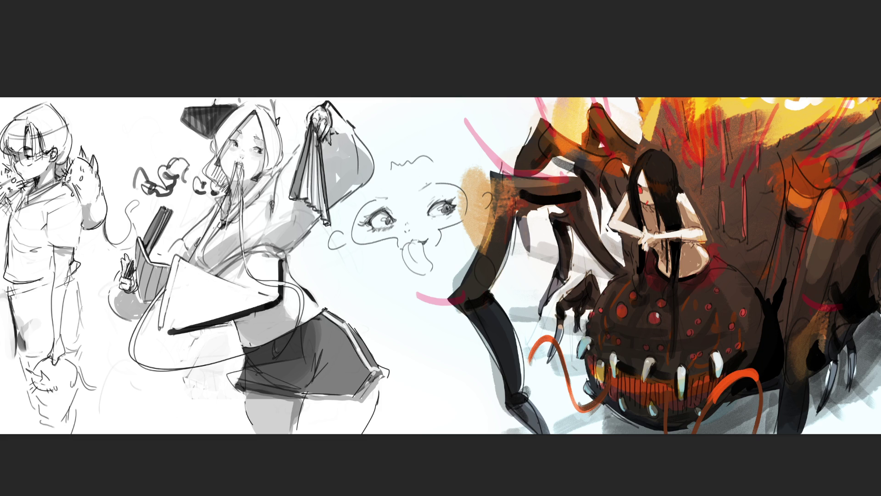
drag(353, 253, 353, 266)
drag(478, 223, 478, 234)
drag(362, 268, 393, 280)
Erase the tongue lines and paint dark tick marks under both eyes
mouse_move(419, 246)
mouse_down()
mouse_move(409, 275)
mouse_move(428, 262)
mouse_move(433, 271)
mouse_move(417, 245)
mouse_up()
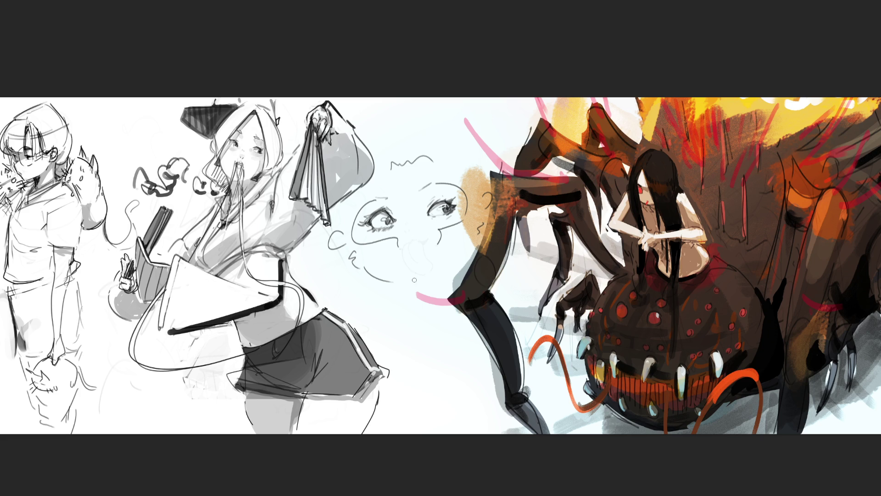
drag(415, 244, 423, 279)
key(ctrl+z)
key(ctrl+z)
drag(369, 239, 369, 248)
drag(376, 238, 376, 249)
drag(444, 229, 444, 236)
drag(451, 227, 452, 234)
Ink dark eyebrows and a lower-left jaw line, plus a stroke on the spider's leg
drag(417, 188, 436, 173)
drag(367, 199, 383, 195)
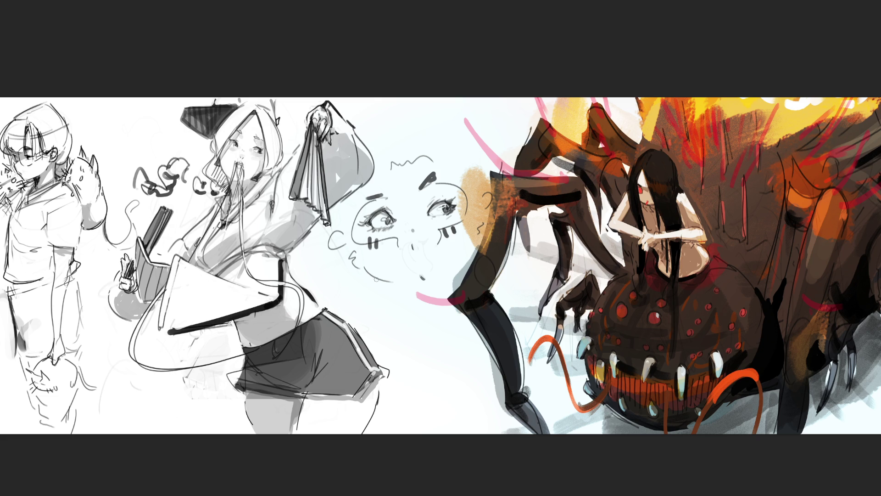
drag(361, 254, 405, 304)
drag(485, 226, 481, 255)
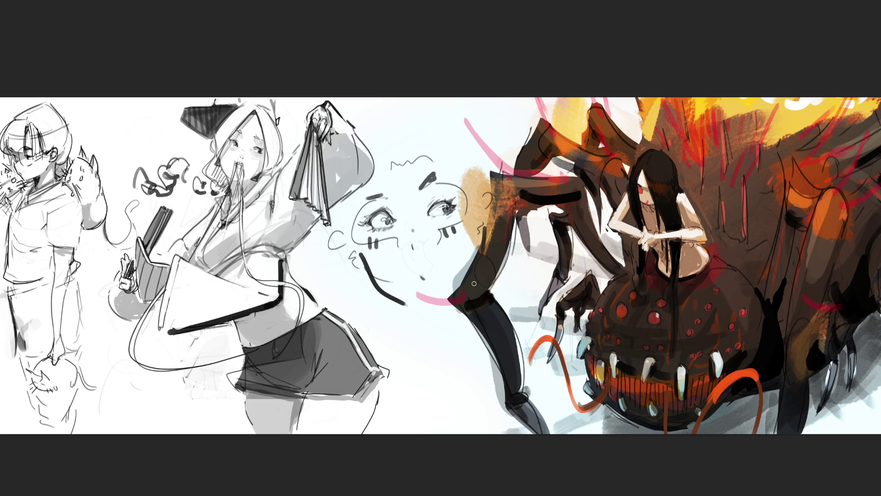
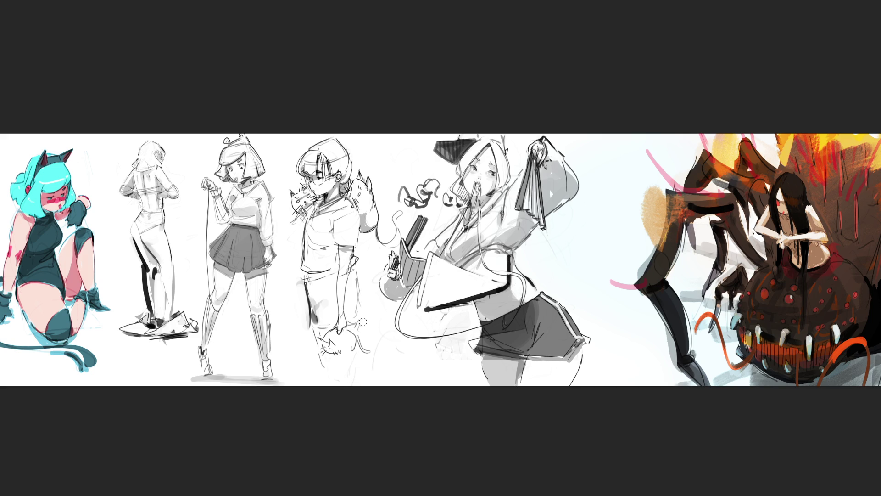
Undo a trial stroke on the cat, then draw and rework lines down the left pant leg
mouse_move(320, 329)
mouse_down()
mouse_move(323, 340)
mouse_move(353, 332)
mouse_move(358, 288)
mouse_move(359, 299)
mouse_move(340, 312)
mouse_up()
key(ctrl+z)
key(ctrl+z)
mouse_move(317, 280)
mouse_down()
mouse_move(320, 300)
mouse_move(312, 306)
mouse_move(320, 306)
mouse_move(309, 311)
mouse_move(312, 301)
mouse_up()
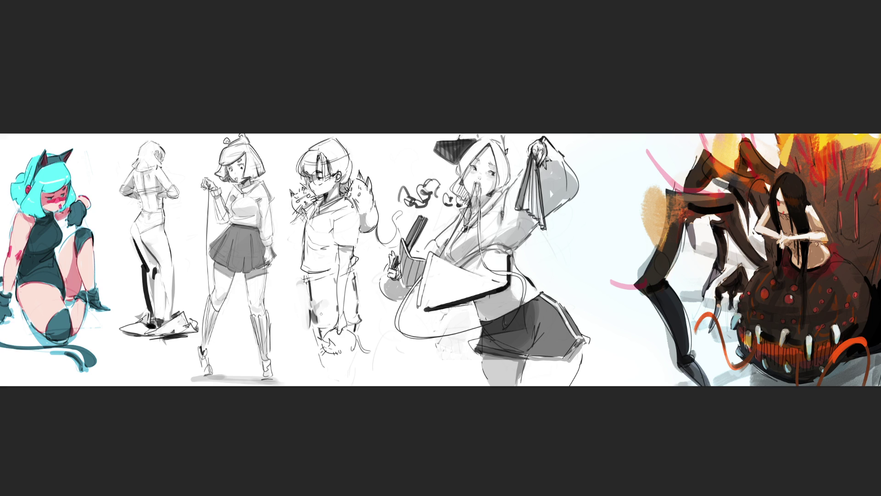
mouse_move(312, 282)
mouse_down()
mouse_move(313, 302)
mouse_move(322, 291)
mouse_up()
Outline both pant legs and add small marks near the cat's whiskers and stick
drag(323, 355, 338, 381)
drag(354, 348, 356, 374)
drag(304, 212, 288, 221)
drag(285, 223, 289, 232)
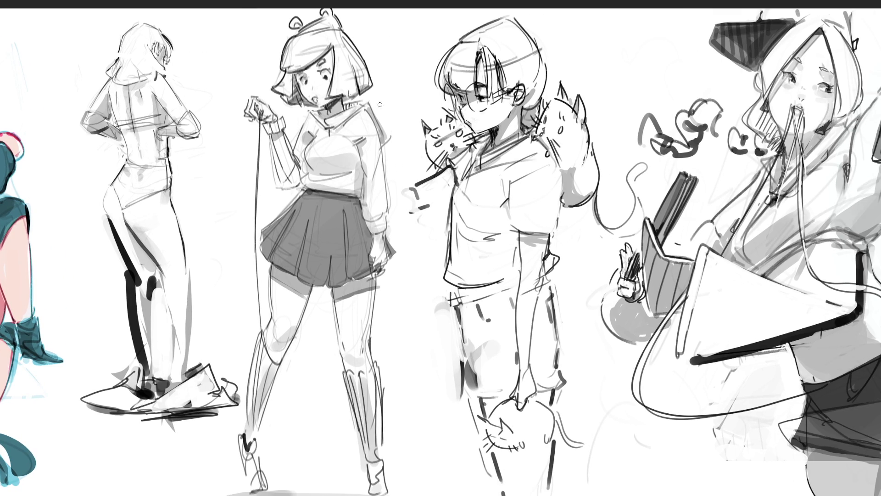
Define the skirt girl's neck, collar, shoulder line, sleeve cuff and lower skirt hem
drag(348, 91, 390, 140)
mouse_move(309, 110)
mouse_down()
mouse_move(334, 125)
mouse_move(331, 138)
mouse_move(346, 129)
mouse_move(304, 132)
mouse_up()
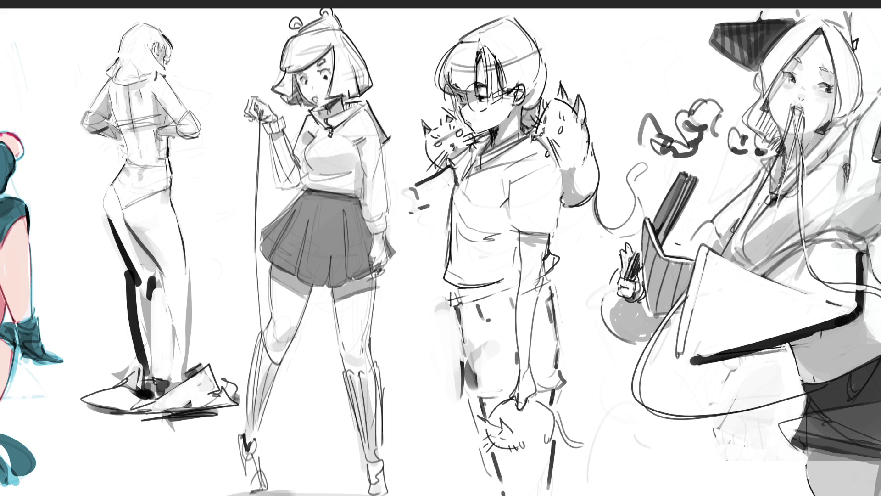
drag(366, 138, 358, 145)
drag(373, 231, 383, 235)
mouse_move(338, 286)
mouse_down()
mouse_move(376, 270)
mouse_move(338, 320)
mouse_up()
Erase the dark inner-thigh line, redraw it, and outline the front thigh and hem
drag(330, 289, 337, 342)
drag(332, 312, 335, 328)
drag(333, 294, 337, 327)
drag(331, 290, 342, 343)
mouse_move(313, 285)
mouse_down()
mouse_move(294, 342)
mouse_move(309, 283)
mouse_up()
Draw skirt folds, firm up both skirt edges and the hand beside it; discard a chest stroke
drag(326, 253, 331, 287)
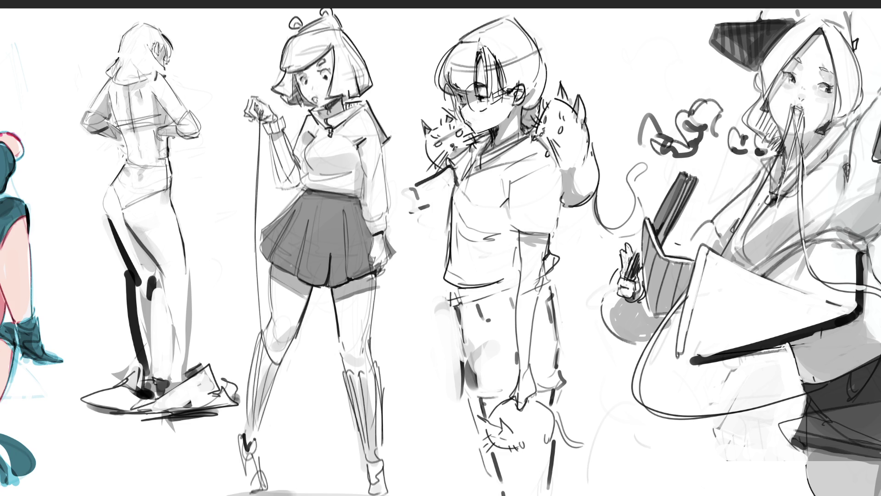
drag(301, 253, 292, 274)
mouse_move(260, 246)
mouse_down()
mouse_move(271, 263)
mouse_move(259, 244)
mouse_up()
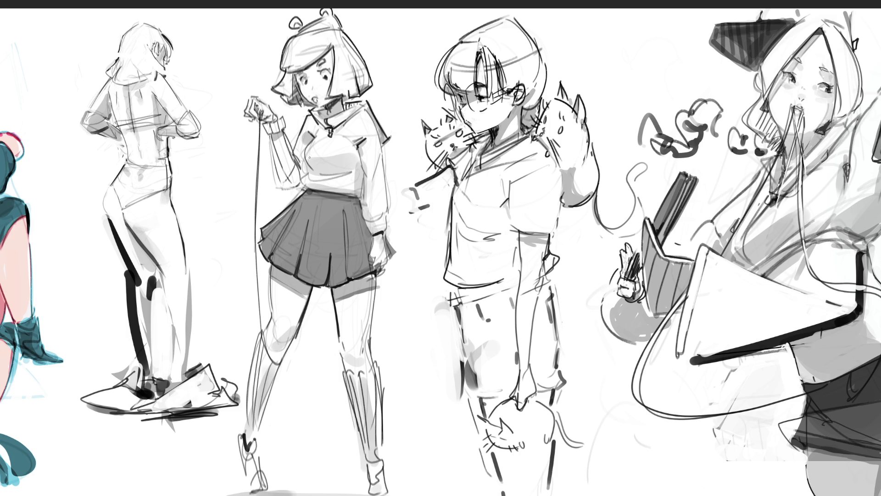
drag(383, 232, 396, 261)
drag(373, 236, 374, 267)
drag(382, 232, 390, 259)
drag(315, 137, 303, 169)
key(ctrl+z)
Undo the trial chest marks and the faint sleeve-edge stroke
key(ctrl+z)
key(ctrl+z)
key(ctrl+z)
key(ctrl+z)
key(ctrl+z)
key(ctrl+y)
key(ctrl+y)
key(ctrl+z)
key(ctrl+z)
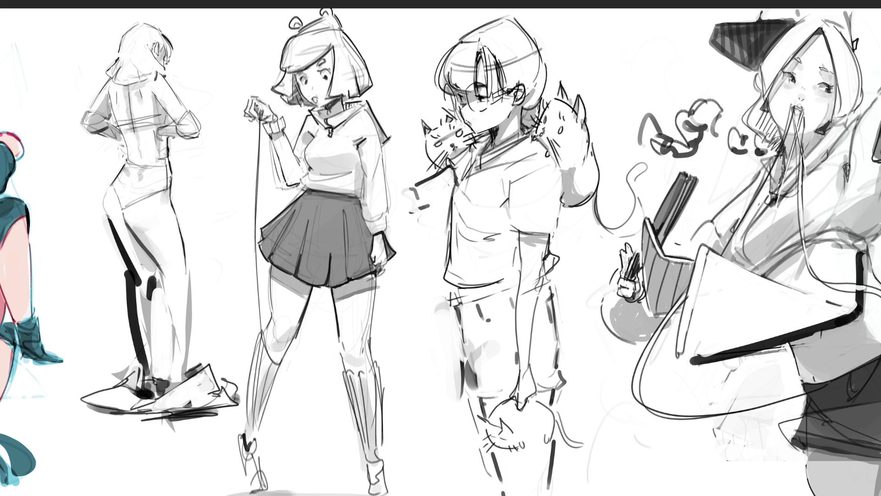
key(ctrl+z)
Refine the raised hand's fingers and cuff, and outline the sleeve's right edge and fold
drag(263, 112, 271, 120)
drag(284, 116, 284, 131)
mouse_move(384, 145)
mouse_down()
mouse_move(391, 218)
mouse_move(375, 234)
mouse_move(388, 226)
mouse_up()
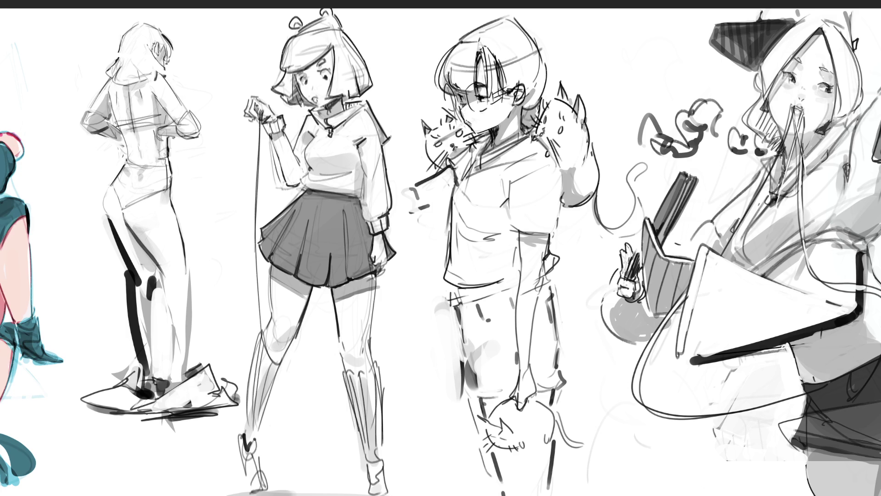
drag(360, 162, 363, 219)
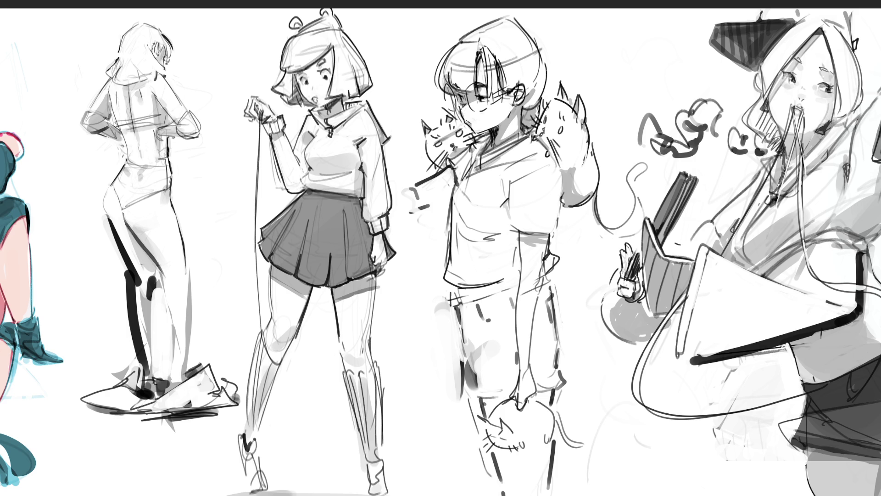
Hatch the collar shadow, shade both knees lighter grey, and refine the raised hand
drag(346, 110, 361, 102)
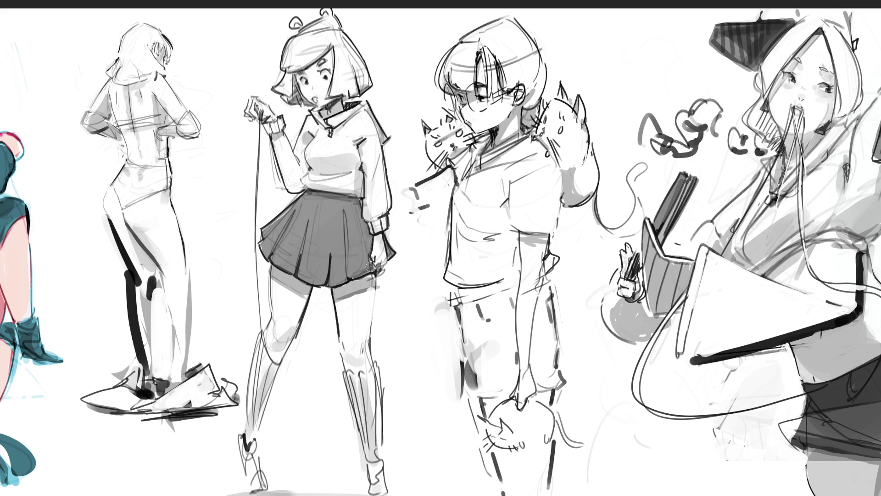
mouse_move(354, 342)
mouse_down()
mouse_move(351, 356)
mouse_move(358, 342)
mouse_move(366, 349)
mouse_move(353, 363)
mouse_up()
key(ctrl+z)
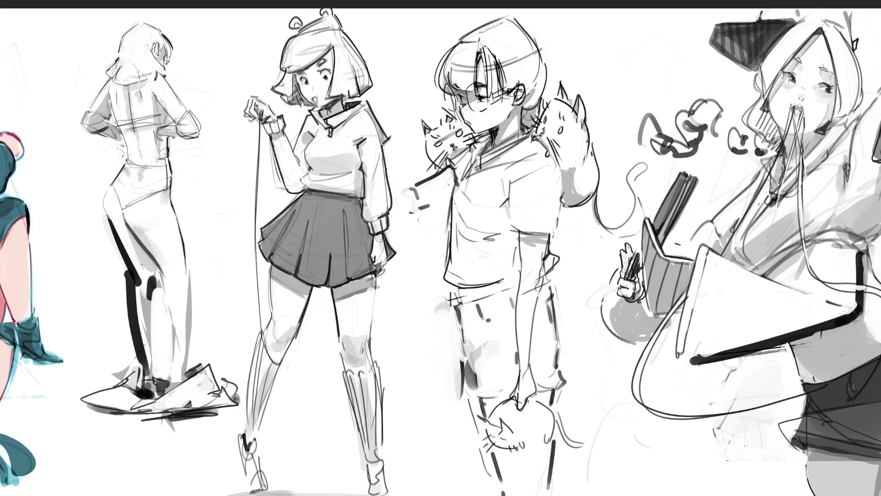
key(ctrl+z)
drag(351, 342, 364, 360)
mouse_move(280, 340)
mouse_down()
mouse_move(290, 329)
mouse_move(282, 335)
mouse_up()
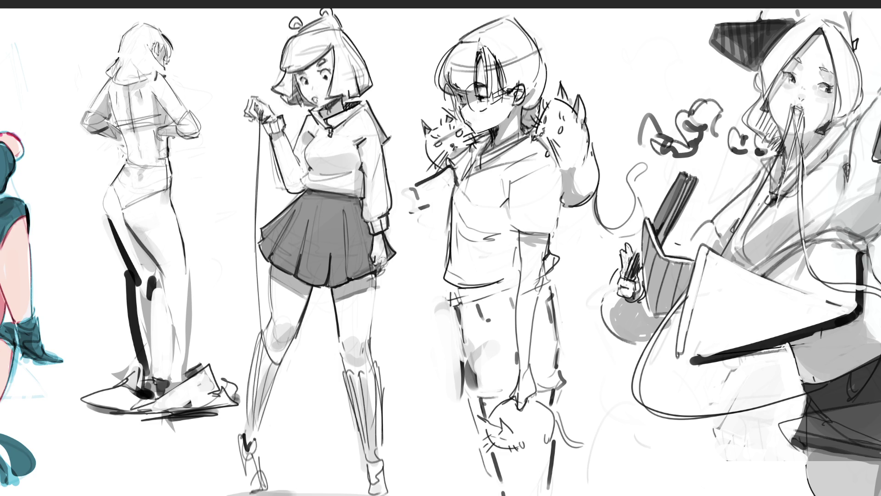
mouse_move(250, 102)
mouse_down()
mouse_move(258, 118)
mouse_move(268, 115)
mouse_up()
Redraw the left shin and calf, outline the right boot with a ruffle, and paint a dark beret
drag(283, 359, 253, 437)
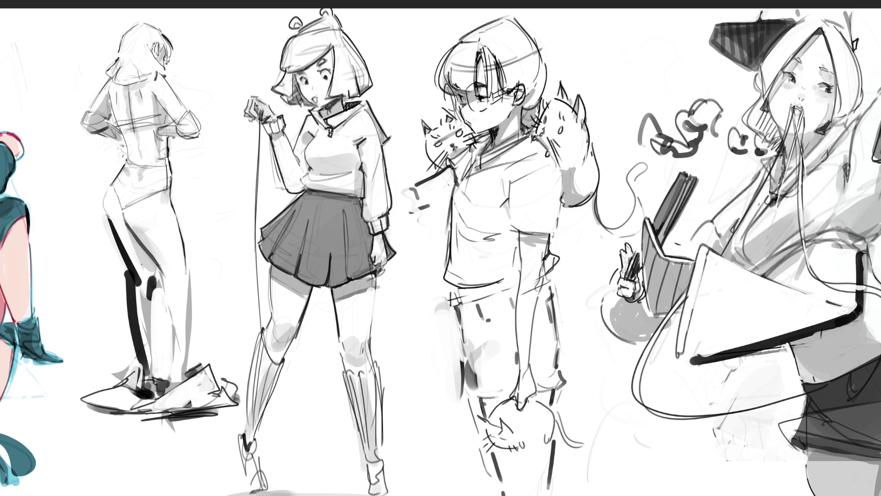
mouse_move(271, 347)
mouse_down()
mouse_move(251, 364)
mouse_move(246, 422)
mouse_up()
key(ctrl+z)
key(ctrl+z)
drag(266, 329, 245, 424)
mouse_move(355, 370)
mouse_down()
mouse_move(369, 373)
mouse_move(381, 361)
mouse_move(383, 424)
mouse_up()
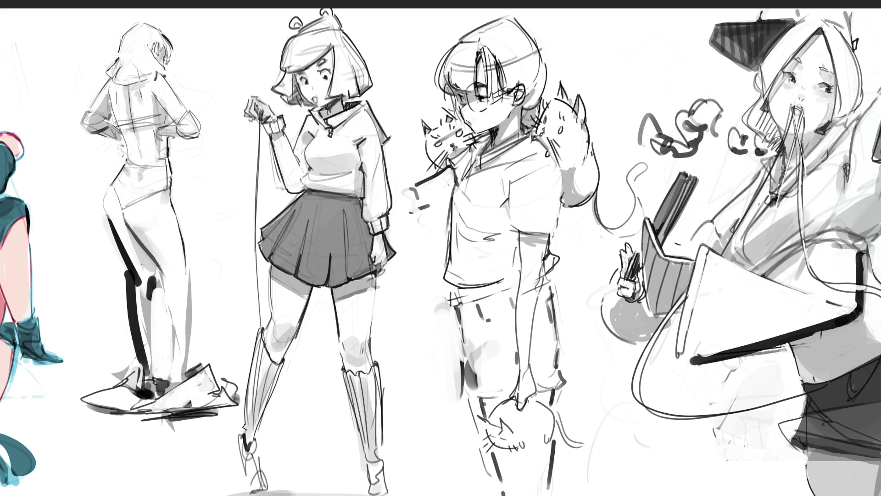
drag(339, 370, 359, 449)
key(ctrl+z)
mouse_move(340, 374)
mouse_down()
mouse_move(363, 455)
mouse_move(384, 463)
mouse_up()
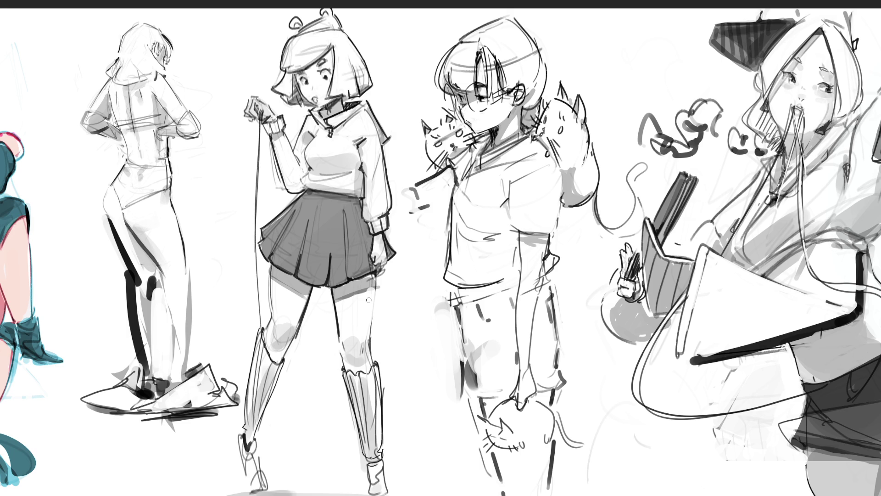
mouse_move(299, 32)
mouse_down()
mouse_move(339, 20)
mouse_move(302, 32)
mouse_move(334, 19)
mouse_move(322, 10)
mouse_move(301, 18)
mouse_up()
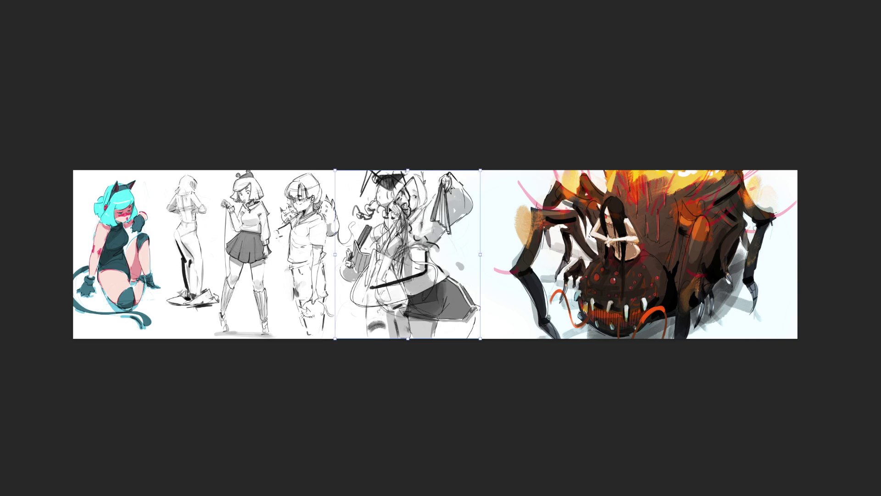
Drag the hooded girl sketch to the right and commit its new position
drag(467, 209, 474, 208)
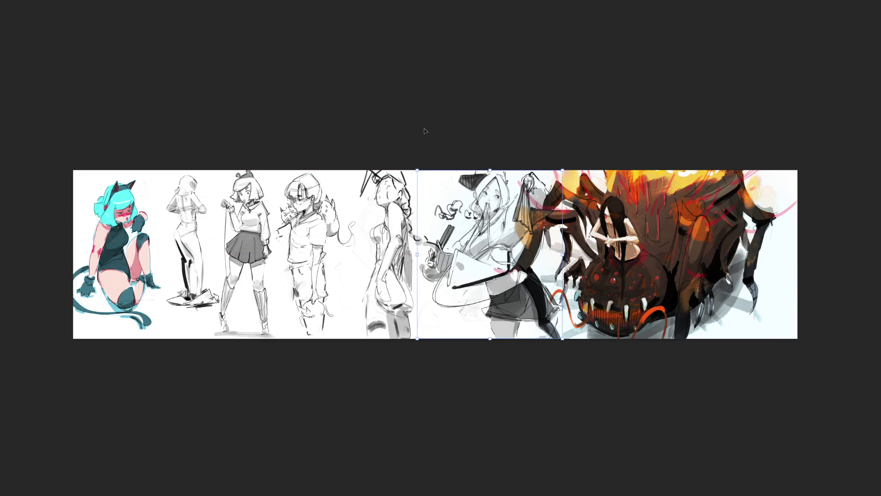
key(Return)
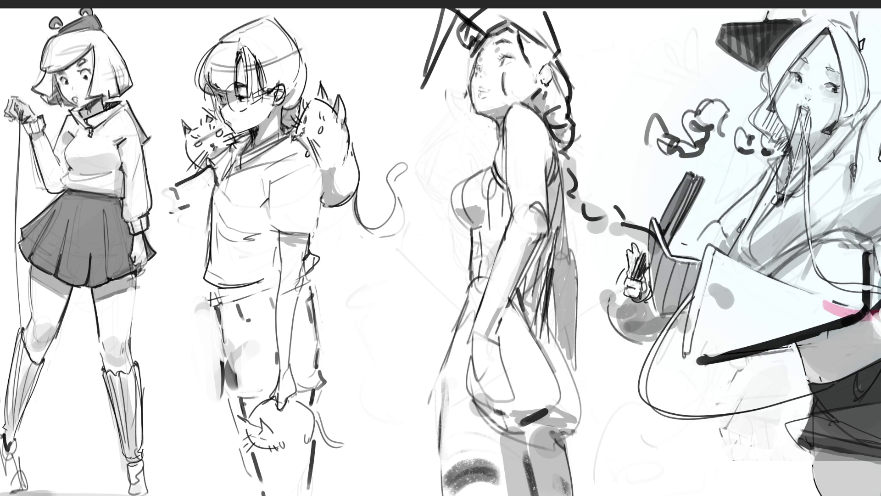
Darken the bunny headband and face profile, retrying the jaw stroke
drag(533, 66, 529, 59)
drag(500, 33, 511, 30)
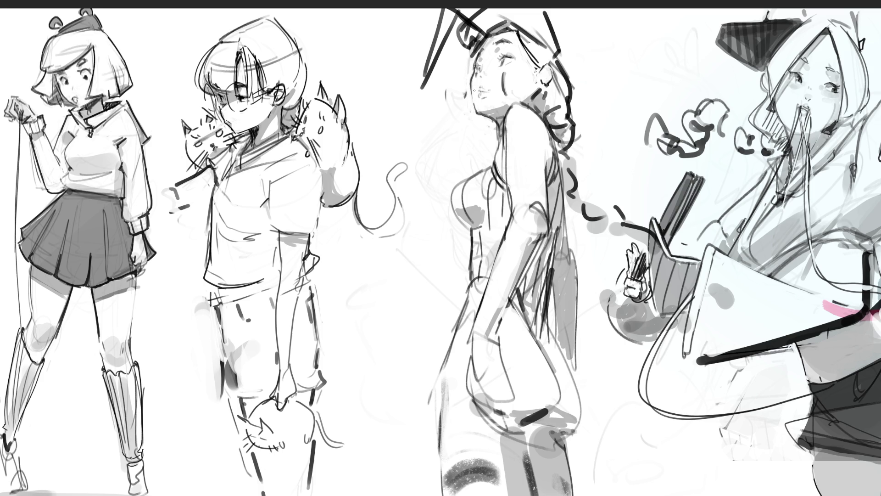
drag(473, 73, 477, 111)
drag(477, 111, 499, 121)
key(ctrl+z)
Draw the neck and shoulder line, erase stray marks, and trace the chest contour
drag(503, 119, 495, 147)
drag(503, 137, 497, 160)
drag(511, 144, 478, 172)
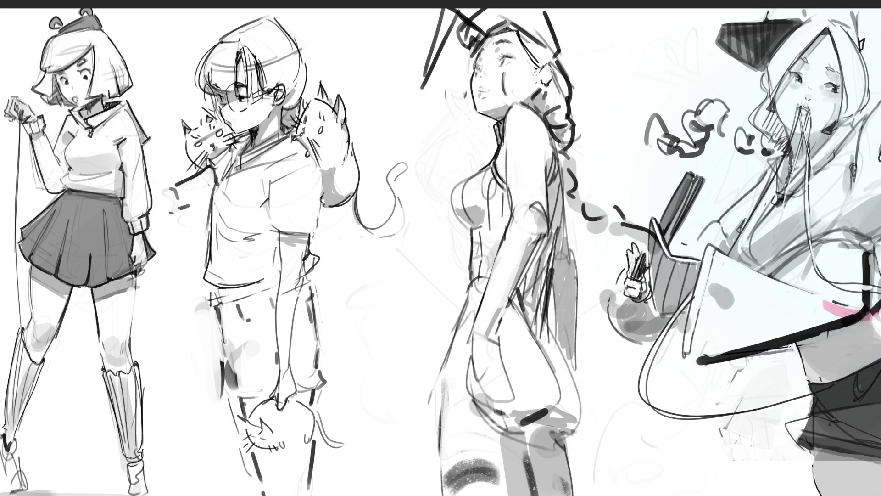
mouse_move(486, 166)
mouse_down()
mouse_move(457, 187)
mouse_move(452, 209)
mouse_move(472, 226)
mouse_up()
drag(467, 181, 465, 209)
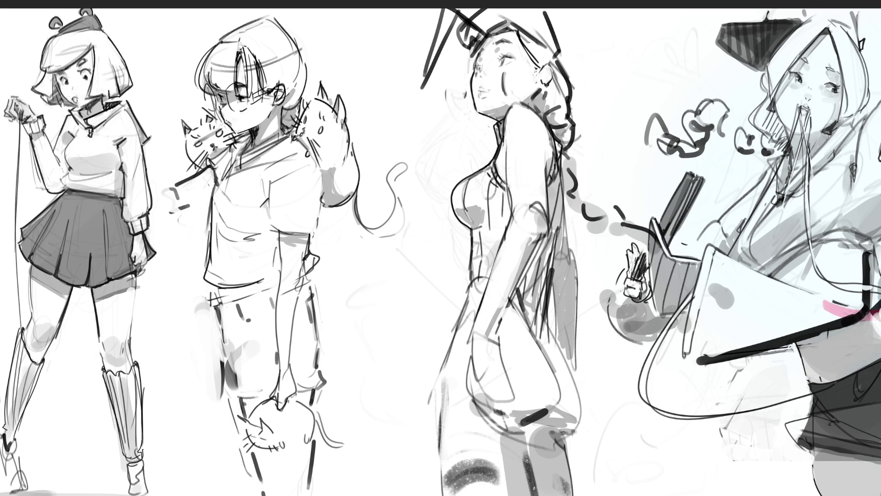
key(ctrl+z)
key(ctrl+z)
key(ctrl+z)
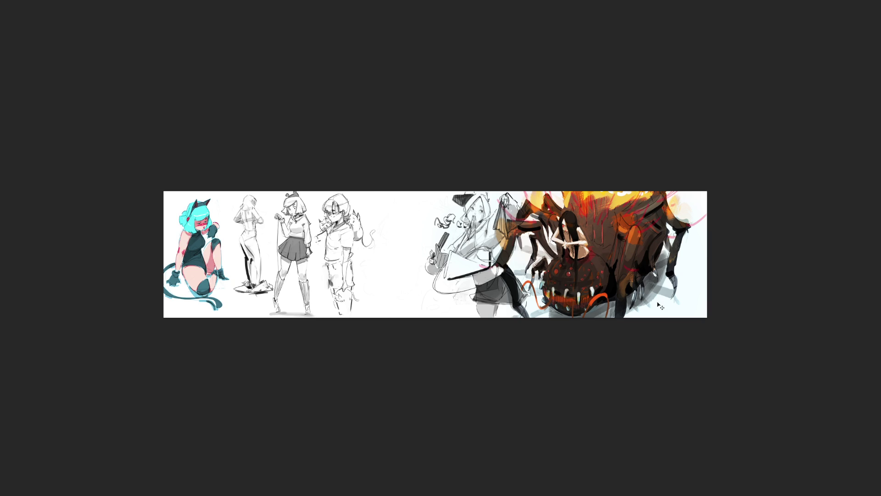
Slide the hooded girl sketch left, deselect it, and undo a stray stroke
click(547, 259)
drag(496, 244, 445, 238)
click(596, 174)
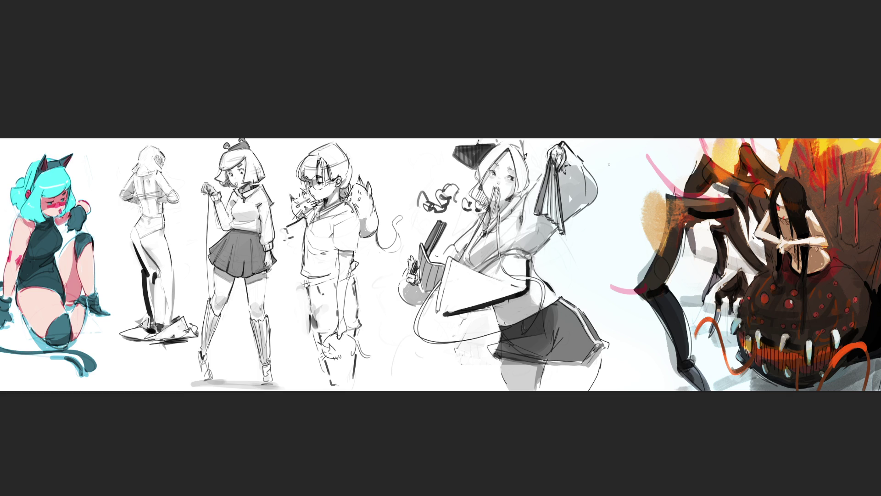
drag(609, 164, 615, 177)
key(ctrl+z)
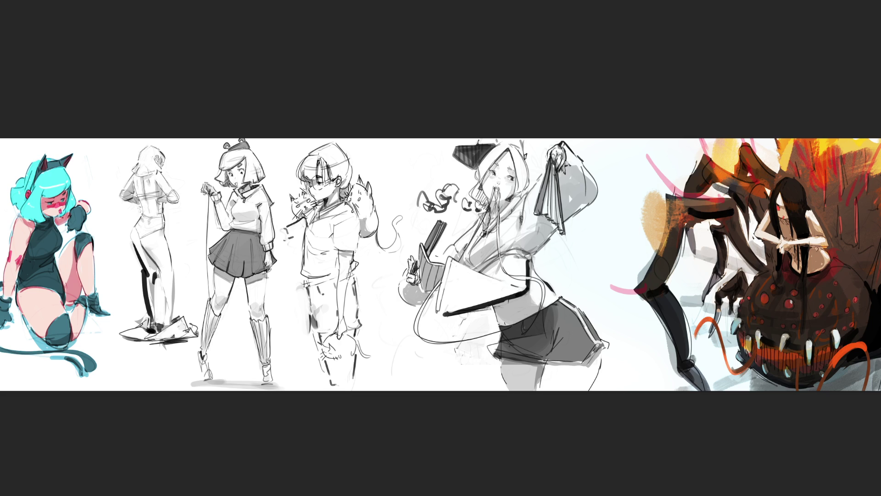